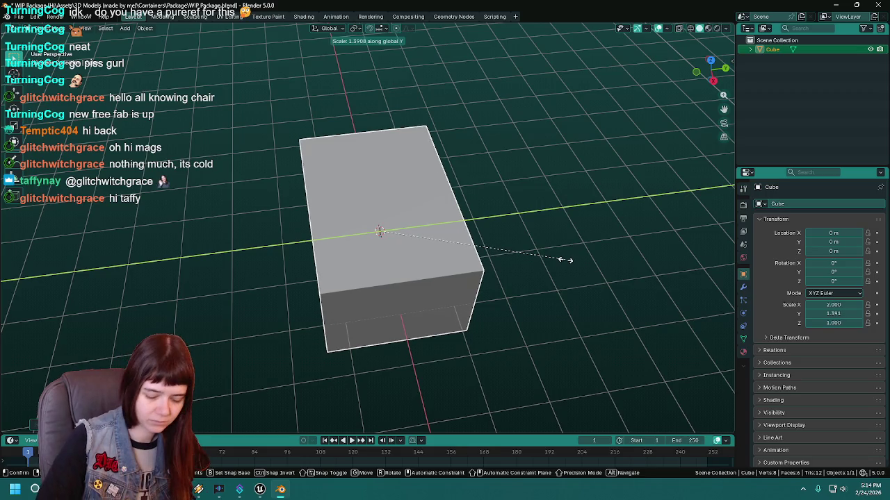
Step: Scale the Blender cube to 1.5 along Y and save the file
{"action": "type", "text": "1.5"}
{"action": "key", "text": "Return"}
{"action": "mouse_move", "coordinate": [551, 264]}
{"action": "left_mouse_down"}
{"action": "mouse_move", "coordinate": [347, 248]}
{"action": "mouse_move", "coordinate": [415, 285]}
{"action": "mouse_move", "coordinate": [381, 268]}
{"action": "mouse_move", "coordinate": [441, 265]}
{"action": "left_mouse_up"}
{"action": "key", "text": "ctrl+s"}
Step: Flatten the box to a Z scale of 0.75
{"action": "key", "text": "s"}
{"action": "key", "text": "z"}
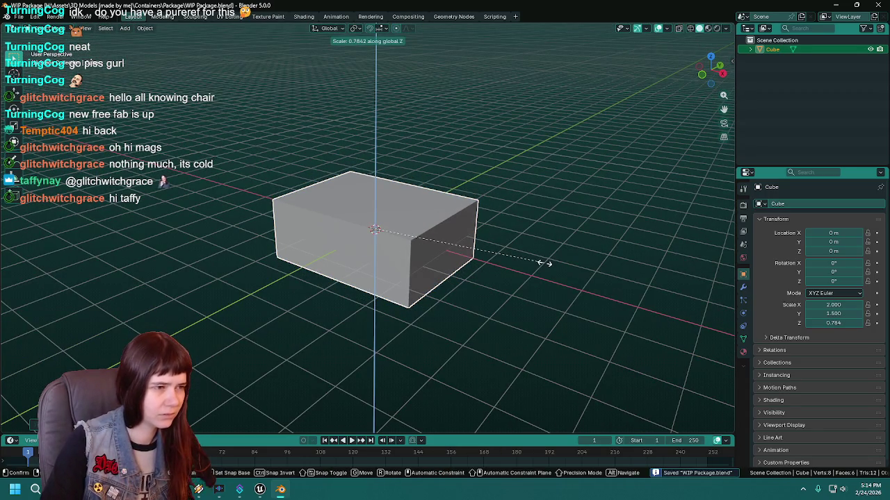
{"action": "type", "text": "0.75"}
{"action": "key", "text": "Return"}
{"action": "mouse_move", "coordinate": [544, 262]}
{"action": "left_mouse_down"}
{"action": "mouse_move", "coordinate": [495, 282]}
{"action": "mouse_move", "coordinate": [545, 276]}
{"action": "left_mouse_up"}
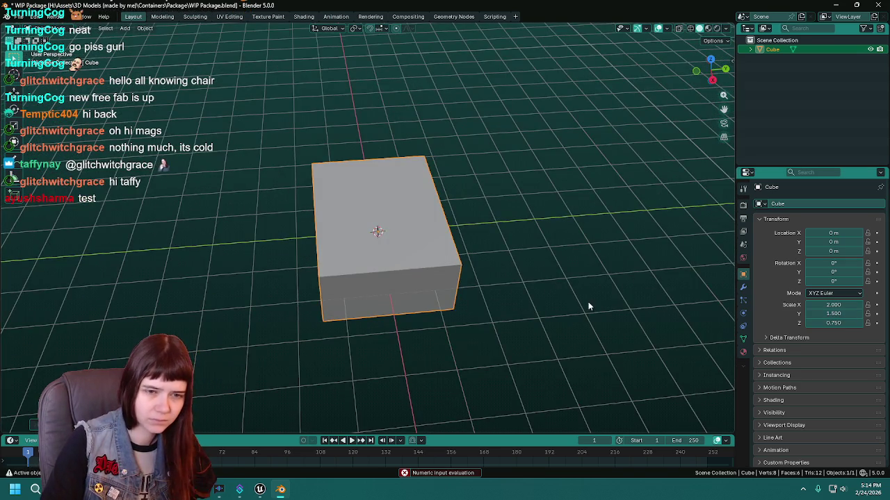
{"action": "left_click_drag", "start_coordinate": [589, 303], "coordinate": [825, 304]}
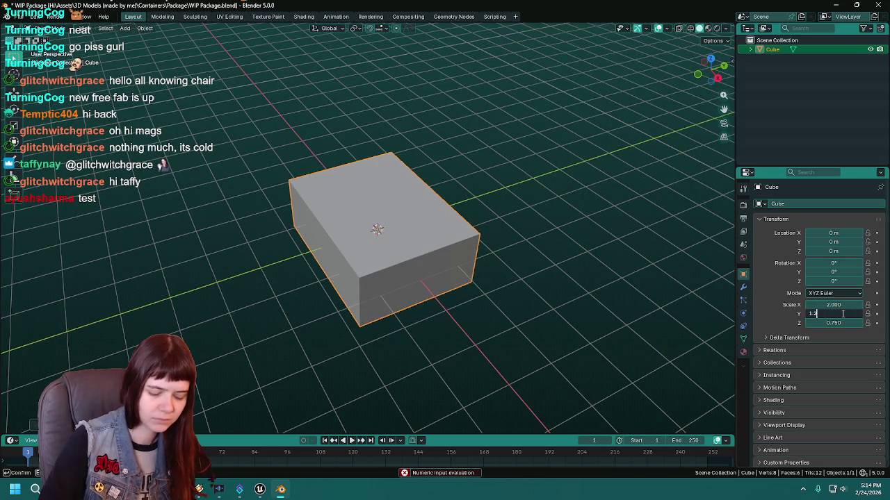
Step: Set the Y scale to 1.25, compare with Unreal, and save WIP Package.blend
{"action": "type", "text": "5"}
{"action": "key", "text": "Return"}
{"action": "mouse_move", "coordinate": [383, 281]}
{"action": "left_mouse_down"}
{"action": "mouse_move", "coordinate": [455, 263]}
{"action": "mouse_move", "coordinate": [428, 280]}
{"action": "left_mouse_up"}
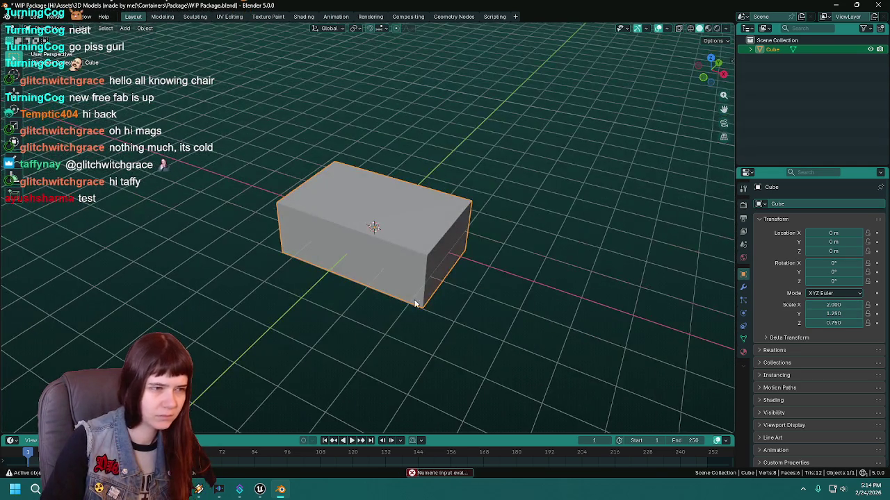
{"action": "left_click", "coordinate": [259, 490]}
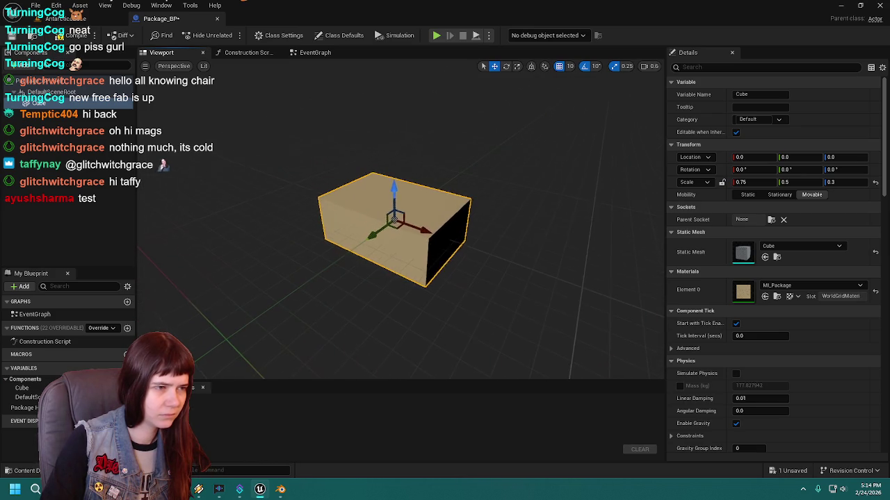
{"action": "left_click", "coordinate": [282, 490]}
{"action": "left_click", "coordinate": [281, 490]}
{"action": "left_click", "coordinate": [281, 490]}
{"action": "left_click", "coordinate": [282, 490]}
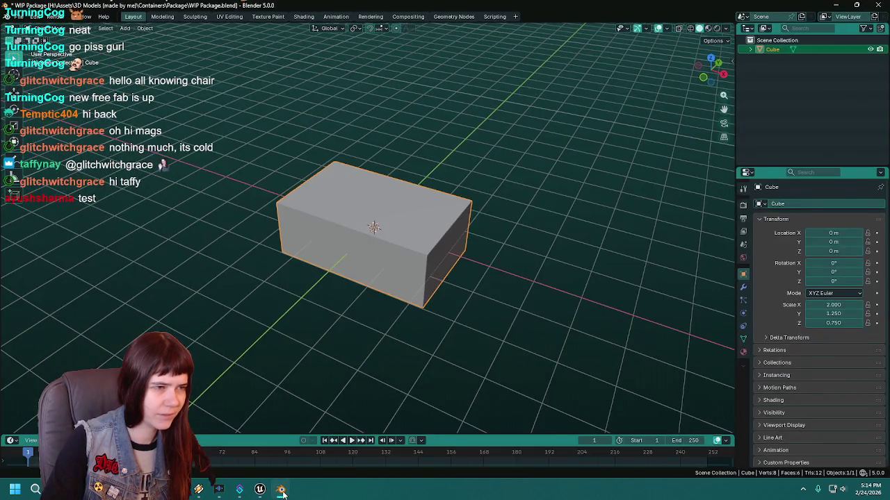
{"action": "left_click", "coordinate": [281, 490]}
{"action": "left_click", "coordinate": [282, 490]}
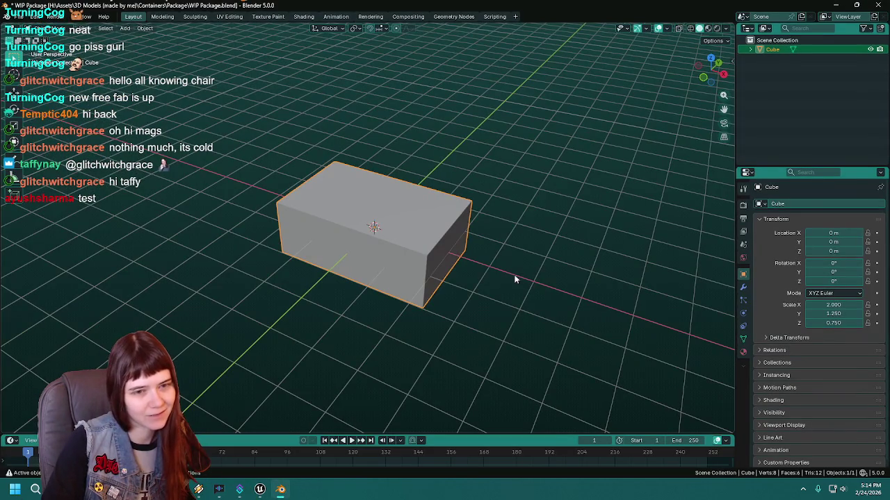
{"action": "key", "text": "ctrl+s"}
Step: Rename the box object to Package
{"action": "left_click_drag", "start_coordinate": [429, 291], "coordinate": [440, 273]}
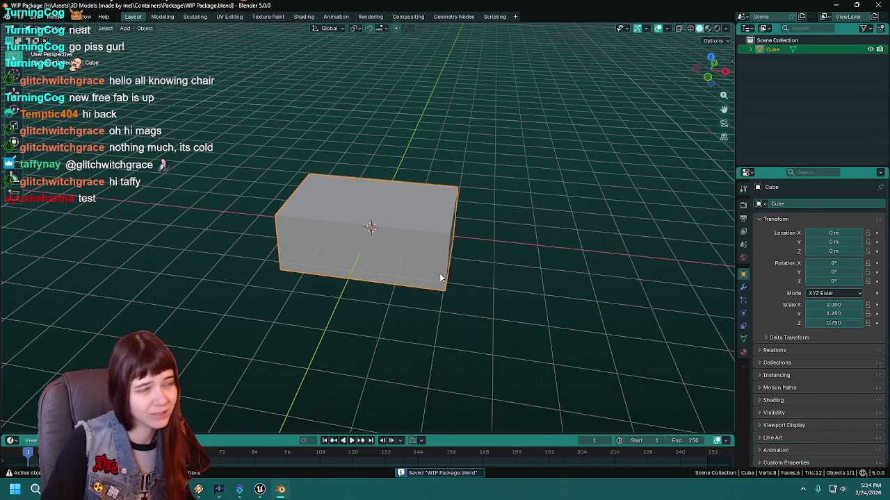
{"action": "left_click", "coordinate": [780, 49]}
{"action": "type", "text": "Package"}
{"action": "key", "text": "Return"}
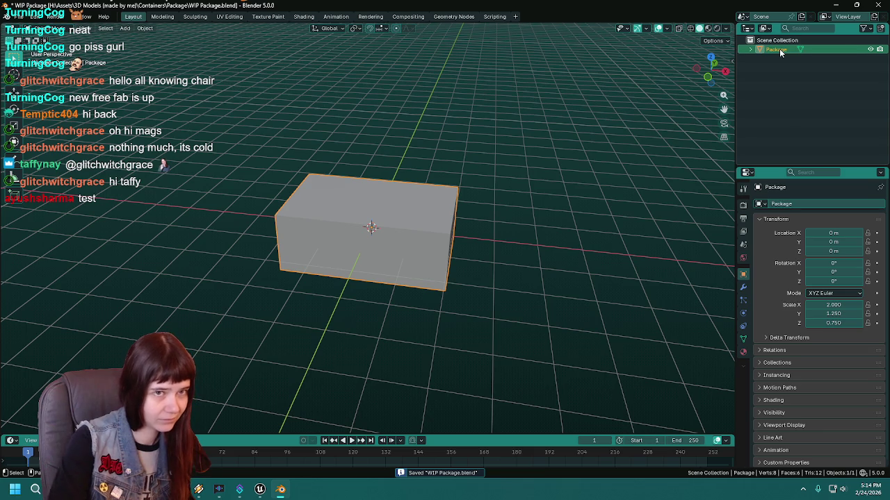
Step: Export the selected mesh as FBX to WIP Package.fbx
{"action": "left_click", "coordinate": [19, 16]}
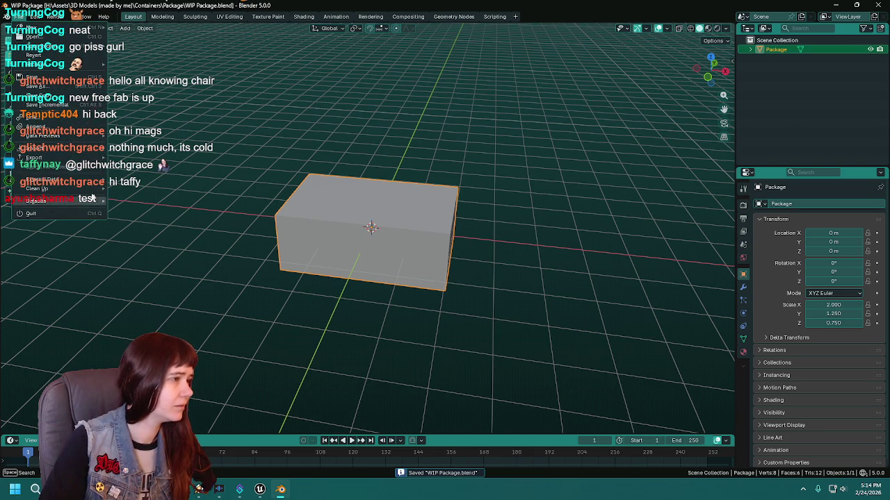
{"action": "mouse_move", "coordinate": [42, 201]}
{"action": "left_click", "coordinate": [150, 182]}
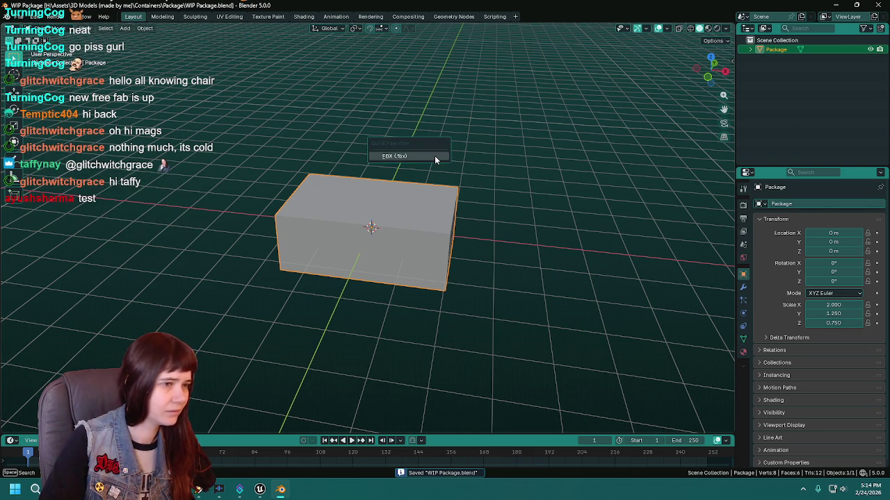
{"action": "left_click", "coordinate": [611, 95]}
{"action": "left_click", "coordinate": [597, 112]}
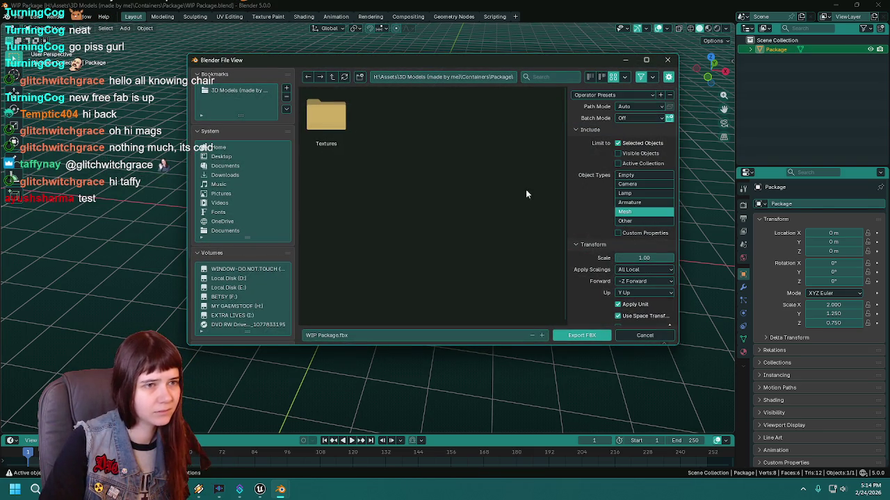
{"action": "left_click", "coordinate": [349, 335]}
{"action": "key", "text": "Return"}
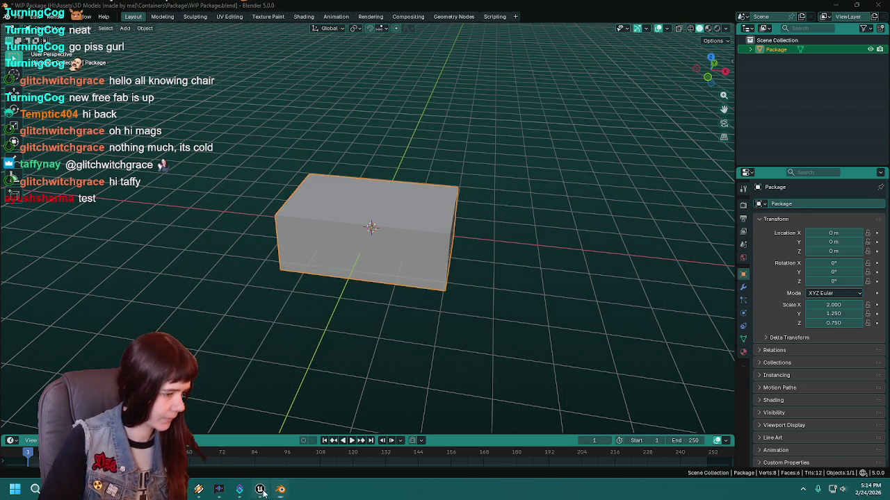
Step: In Unreal, open Content > Meshes and create a new Buildings folder
{"action": "key", "text": "alt+Tab"}
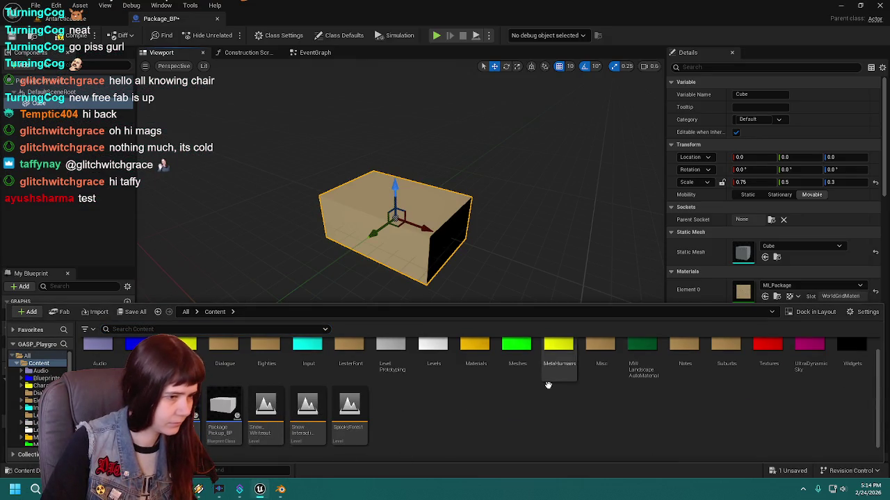
{"action": "double_click", "coordinate": [516, 346]}
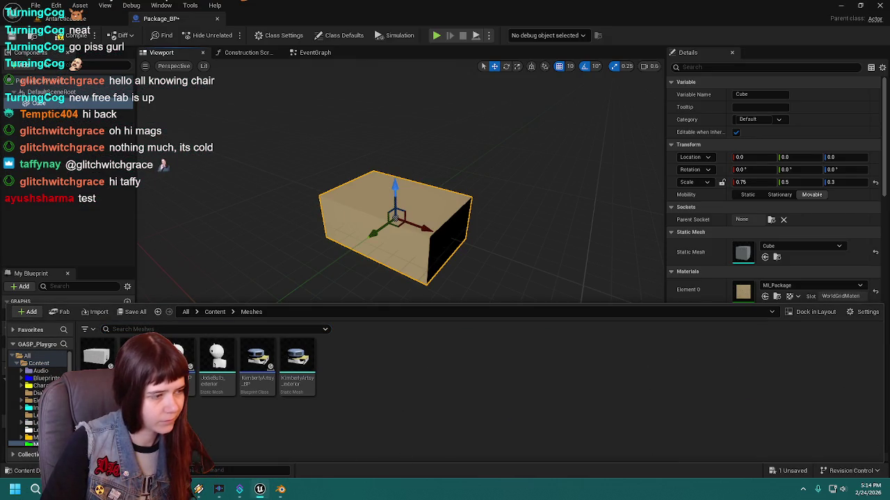
{"action": "right_click", "coordinate": [350, 376]}
{"action": "left_click", "coordinate": [401, 178]}
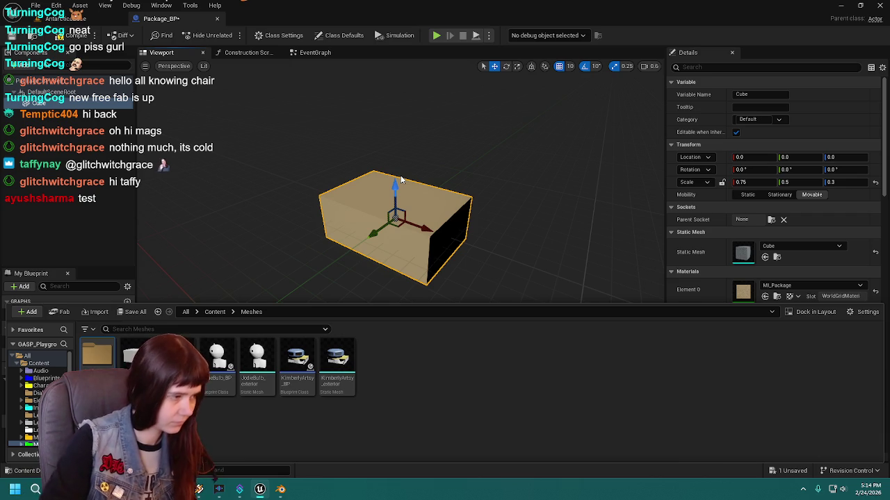
Step: Move the mesh assets into Buildings and fix up the redirectors
{"action": "left_click", "coordinate": [327, 355], "text": "shift"}
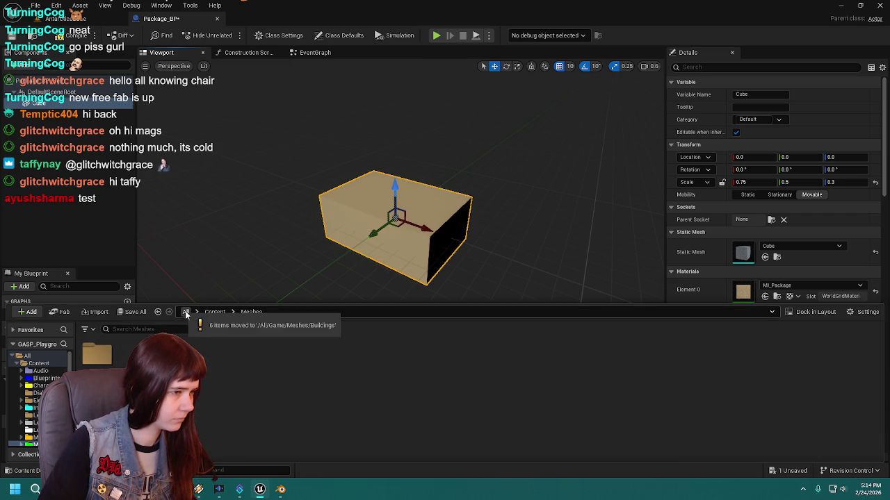
{"action": "right_click", "coordinate": [97, 354]}
{"action": "left_click", "coordinate": [171, 295]}
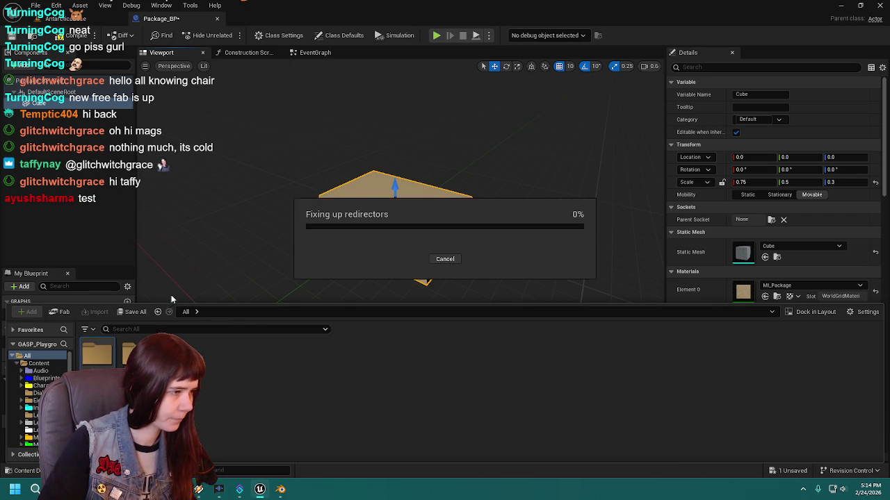
{"action": "left_click", "coordinate": [357, 421]}
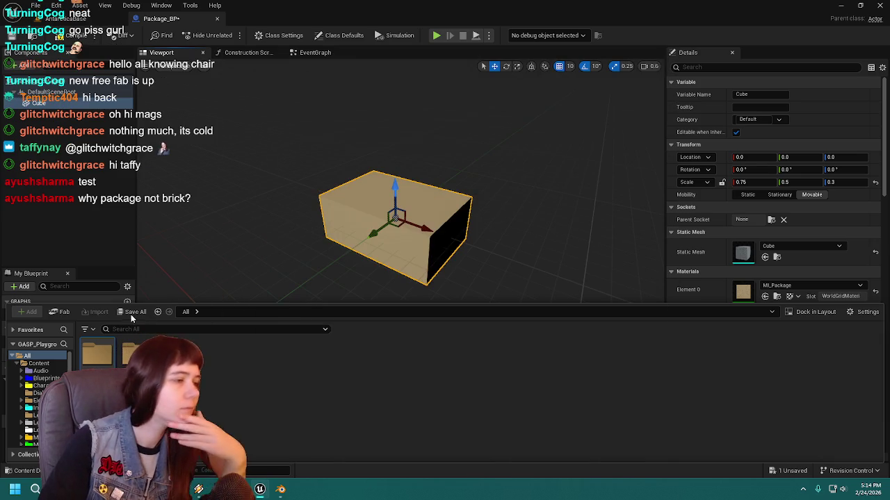
Step: Drag Package.fbx into the Content Browser to bring up its import settings
{"action": "right_click", "coordinate": [258, 389]}
{"action": "key", "text": "Escape"}
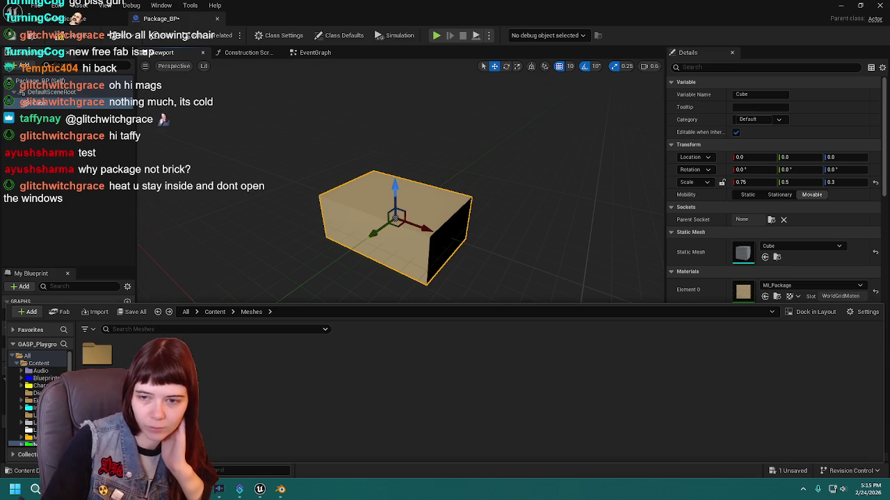
{"action": "left_click_drag", "start_coordinate": [888, 375], "coordinate": [641, 375]}
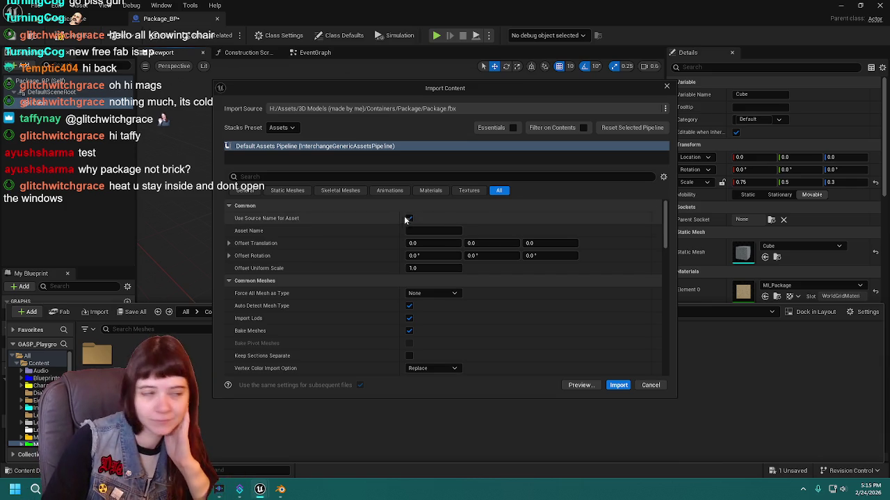
Step: Import Package.fbx and add the Package mesh as a component in Package_BP
{"action": "left_click", "coordinate": [618, 386]}
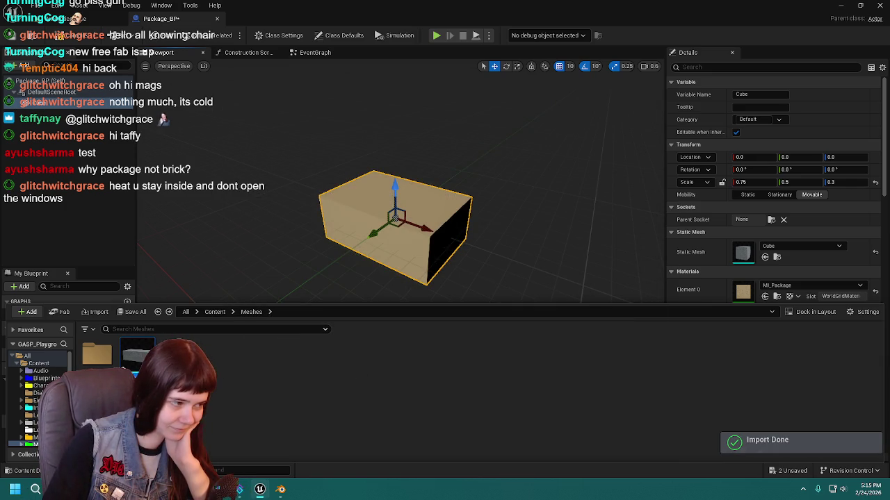
{"action": "left_click_drag", "start_coordinate": [137, 355], "coordinate": [104, 229]}
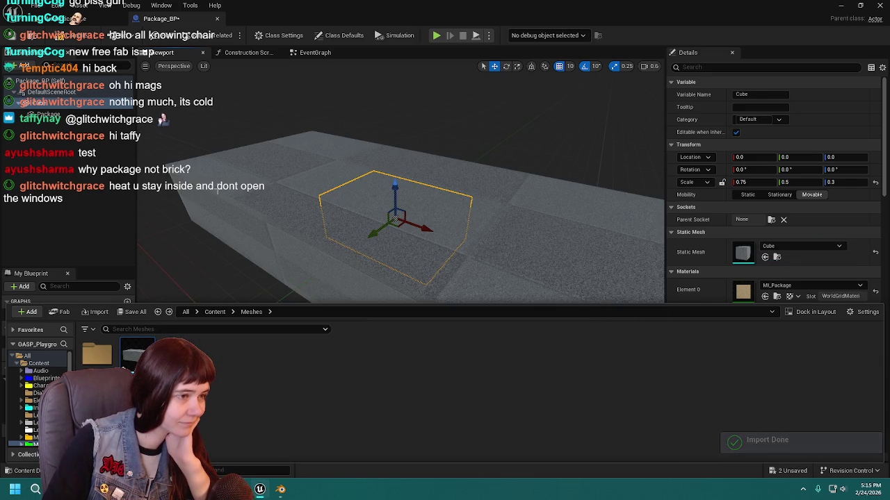
{"action": "left_click", "coordinate": [459, 240]}
{"action": "key", "text": "f"}
{"action": "scroll", "coordinate": [414, 255], "scroll_direction": "up", "scroll_amount": 2}
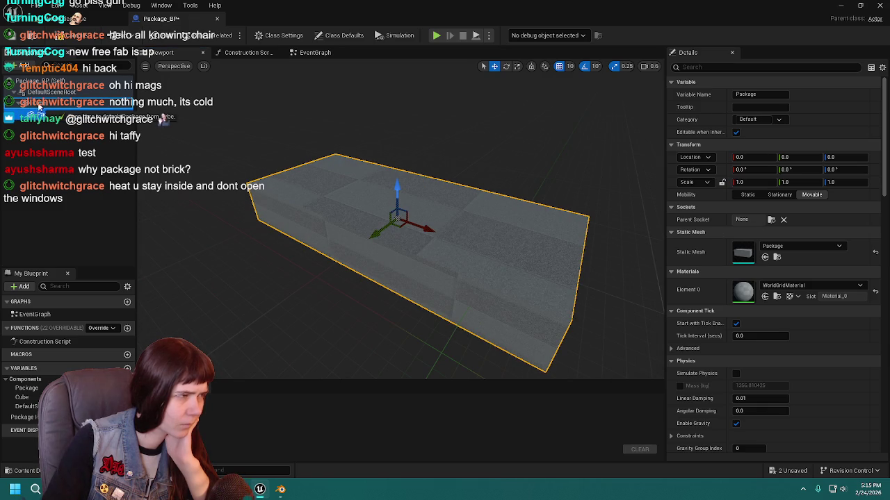
Step: Reset the Package component's scale to 1.0, frame it, and return to Blender
{"action": "left_click", "coordinate": [875, 183]}
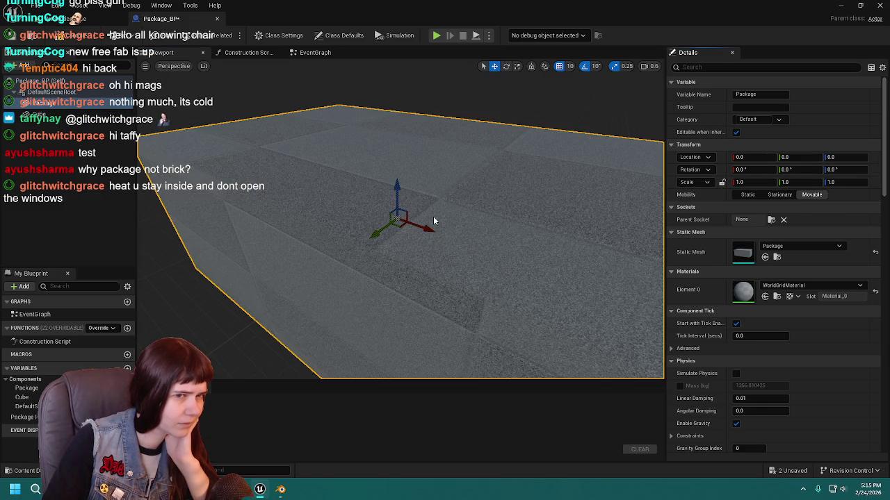
{"action": "key", "text": "f"}
{"action": "scroll", "coordinate": [491, 212], "scroll_direction": "up", "scroll_amount": 2}
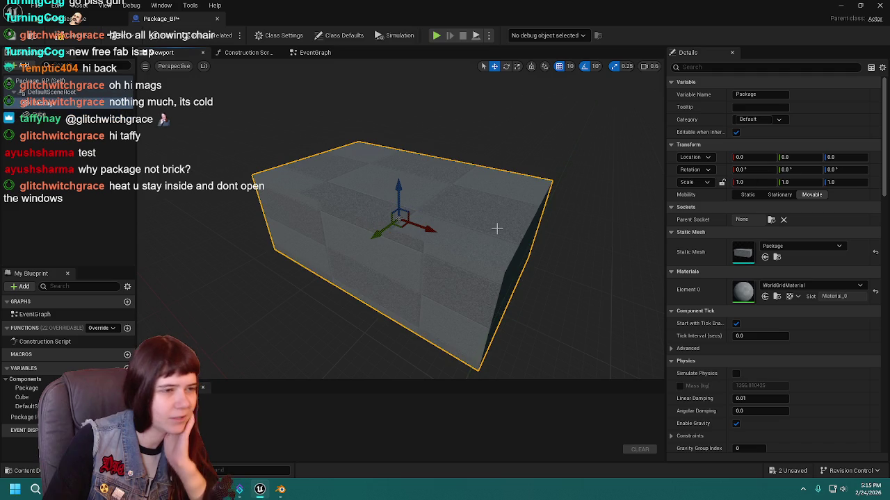
{"action": "left_click", "coordinate": [281, 490]}
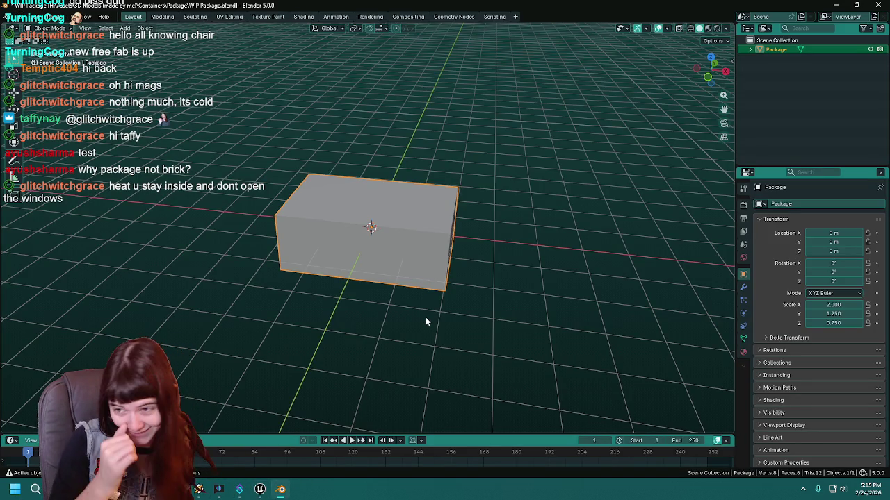
Step: Save the blend file and halve the Package box's scale to 0.5
{"action": "scroll", "coordinate": [459, 316], "scroll_direction": "up", "scroll_amount": 3}
{"action": "left_click_drag", "start_coordinate": [522, 268], "coordinate": [446, 251]}
{"action": "key", "text": "ctrl+s"}
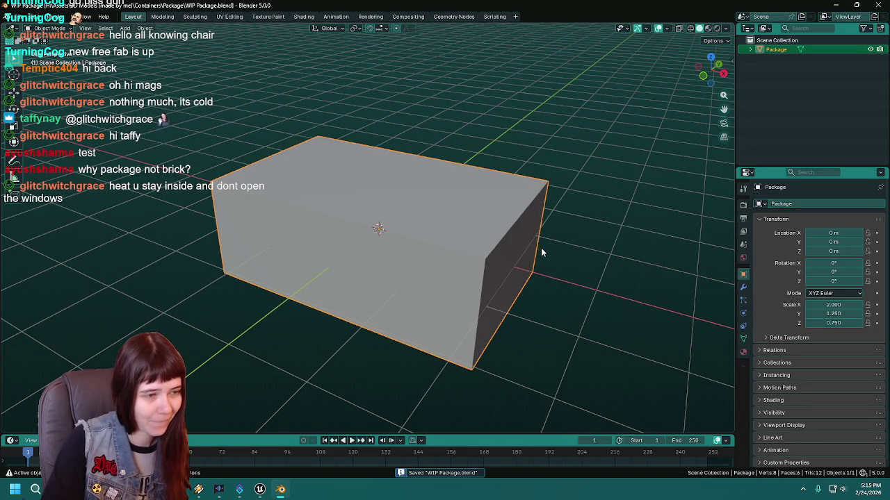
{"action": "type", "text": "s.5"}
{"action": "key", "text": "Return"}
{"action": "key", "text": "KP_Decimal"}
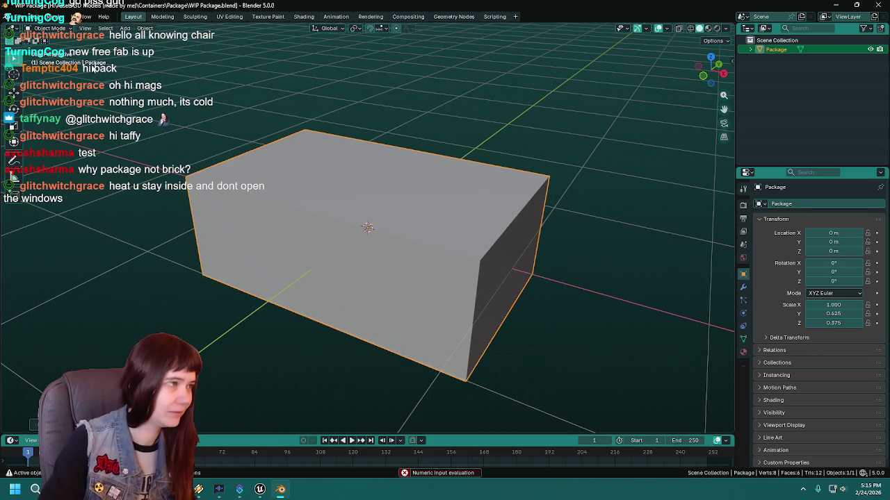
Step: Re-export the box over Package.fbx using the saved FBX export preset
{"action": "key", "text": "F3"}
{"action": "key", "text": "Return"}
{"action": "left_click", "coordinate": [598, 94]}
{"action": "left_click", "coordinate": [596, 118]}
{"action": "double_click", "coordinate": [407, 116]}
{"action": "left_click", "coordinate": [259, 489]}
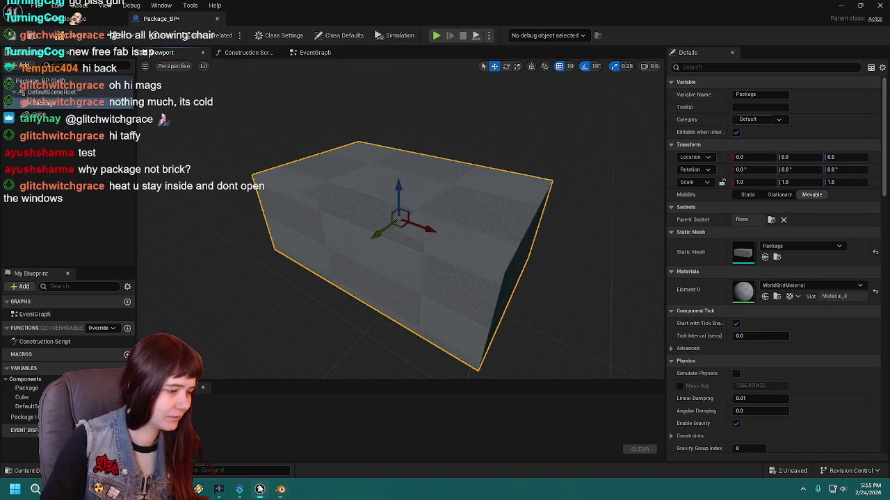
Step: Switch back to Unreal Engine and show the project's content assets
{"action": "left_click", "coordinate": [279, 489]}
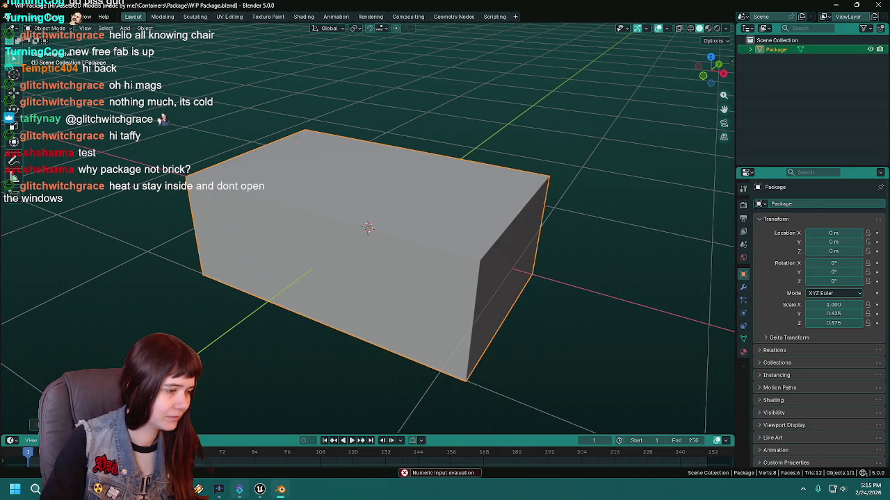
{"action": "left_click", "coordinate": [260, 489]}
{"action": "key", "text": "ctrl+space"}
Step: Reimport the Package mesh in Unreal from the new FBX export
{"action": "right_click", "coordinate": [136, 351]}
{"action": "left_click", "coordinate": [226, 195]}
{"action": "key", "text": "alt+Tab"}
Step: Mark the selected edges of the Package box as UV seams
{"action": "key", "text": "ctrl+e"}
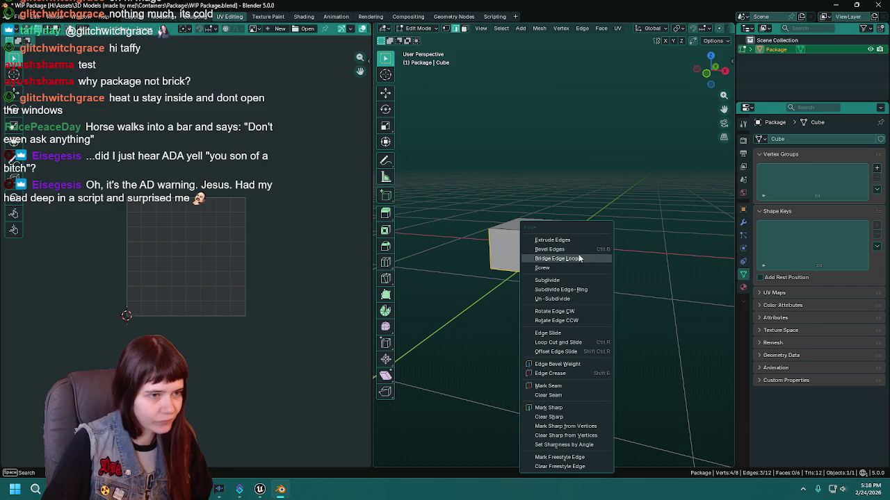
{"action": "left_click", "coordinate": [549, 387]}
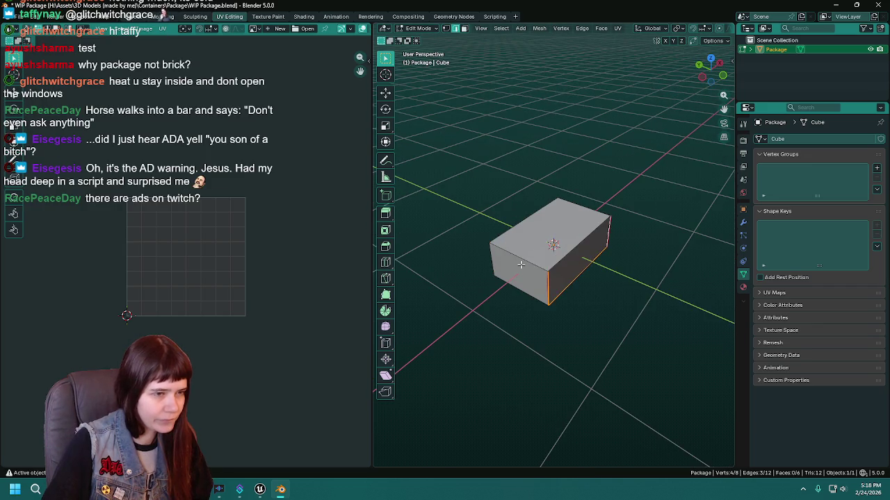
{"action": "mouse_move", "coordinate": [593, 218]}
{"action": "left_mouse_down"}
{"action": "mouse_move", "coordinate": [476, 229]}
{"action": "mouse_move", "coordinate": [552, 243]}
{"action": "mouse_move", "coordinate": [544, 224]}
{"action": "mouse_move", "coordinate": [535, 229]}
{"action": "mouse_move", "coordinate": [546, 228]}
{"action": "left_mouse_up"}
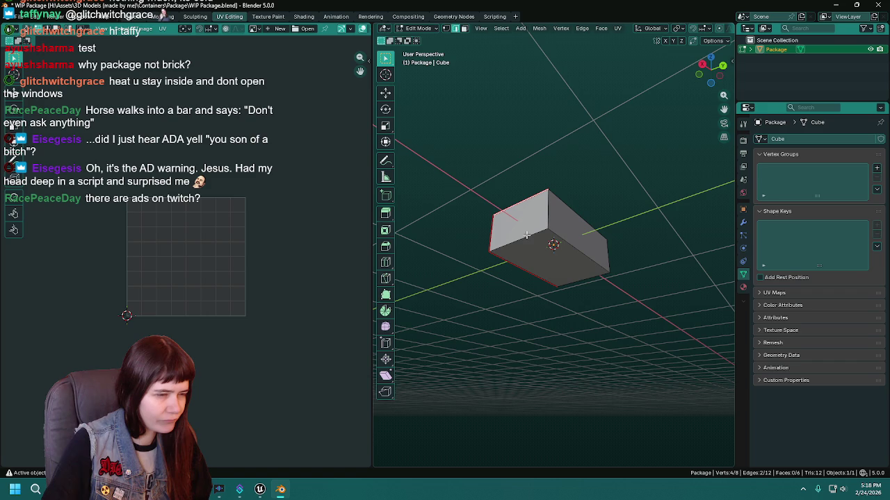
{"action": "mouse_move", "coordinate": [640, 247]}
{"action": "left_mouse_down"}
{"action": "mouse_move", "coordinate": [586, 207]}
{"action": "mouse_move", "coordinate": [506, 233]}
{"action": "mouse_move", "coordinate": [582, 256]}
{"action": "left_mouse_up"}
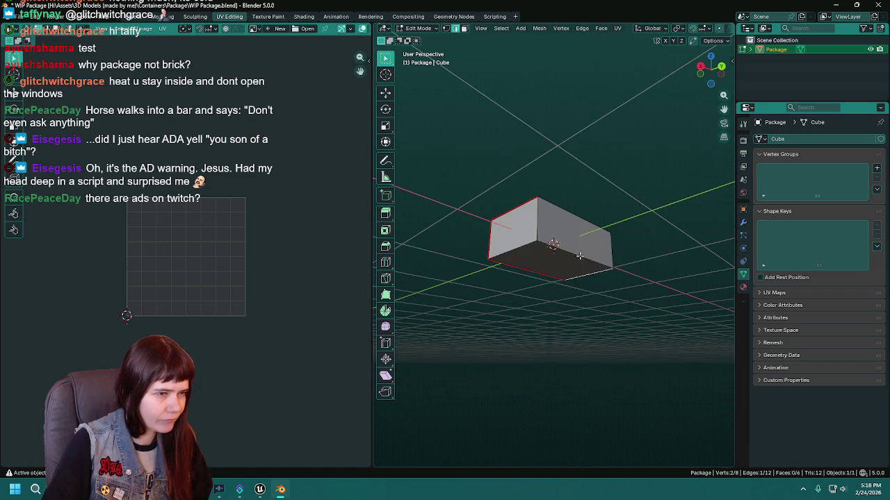
{"action": "left_click_drag", "start_coordinate": [654, 281], "coordinate": [563, 322]}
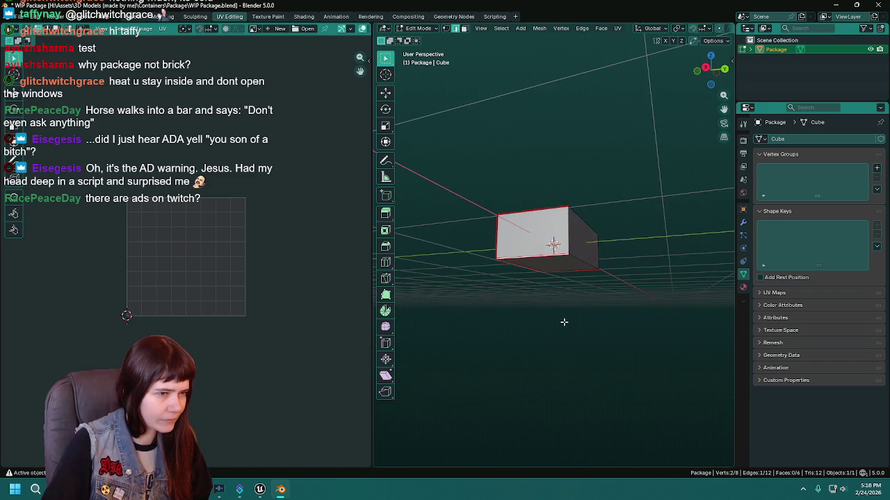
Step: Select the whole box and unwrap it with the Angle Based method
{"action": "key", "text": "a"}
{"action": "key", "text": "u"}
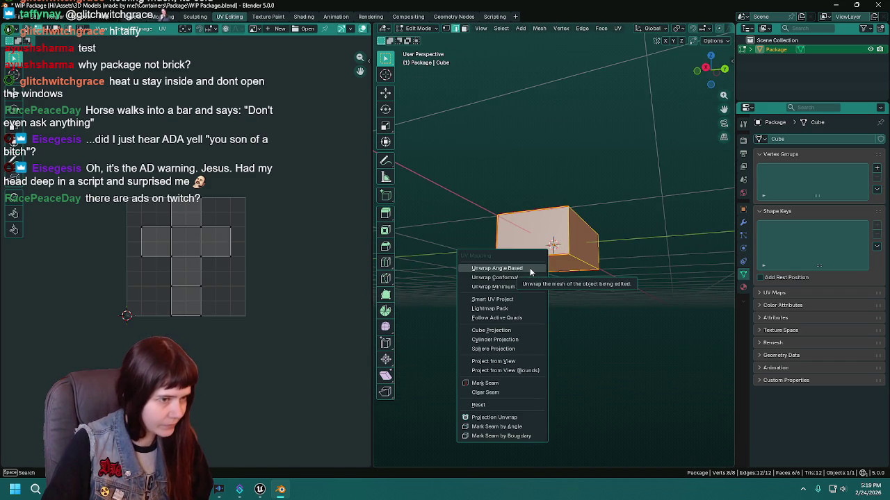
{"action": "left_click", "coordinate": [530, 272]}
{"action": "mouse_move", "coordinate": [523, 269]}
{"action": "left_mouse_down"}
{"action": "mouse_move", "coordinate": [628, 286]}
{"action": "mouse_move", "coordinate": [555, 258]}
{"action": "mouse_move", "coordinate": [501, 403]}
{"action": "left_mouse_up"}
{"action": "left_click", "coordinate": [439, 459]}
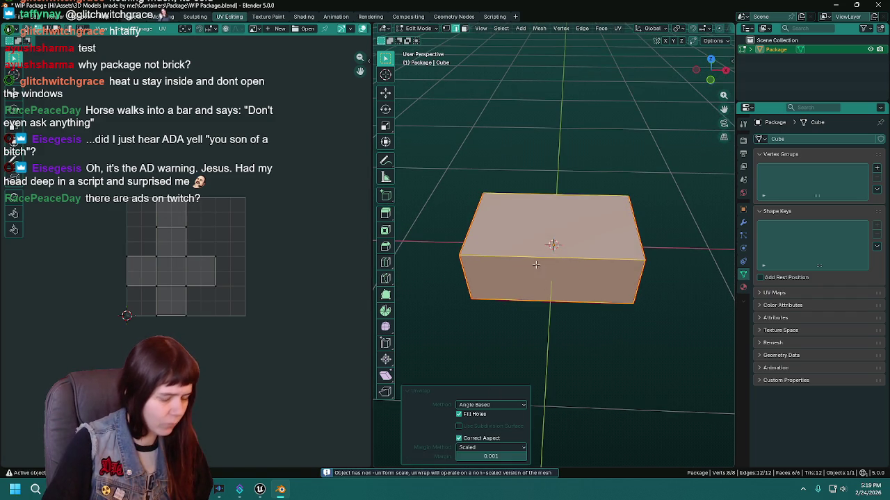
Step: Try Cube Projection, another projection, Project From View and a plain Unwrap
{"action": "key", "text": "u"}
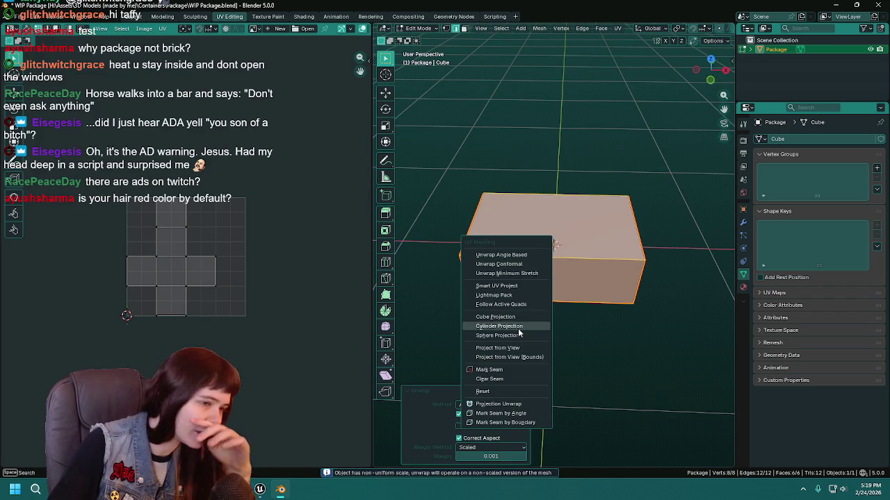
{"action": "left_click", "coordinate": [497, 317]}
{"action": "scroll", "coordinate": [366, 287], "scroll_direction": "up", "scroll_amount": 1}
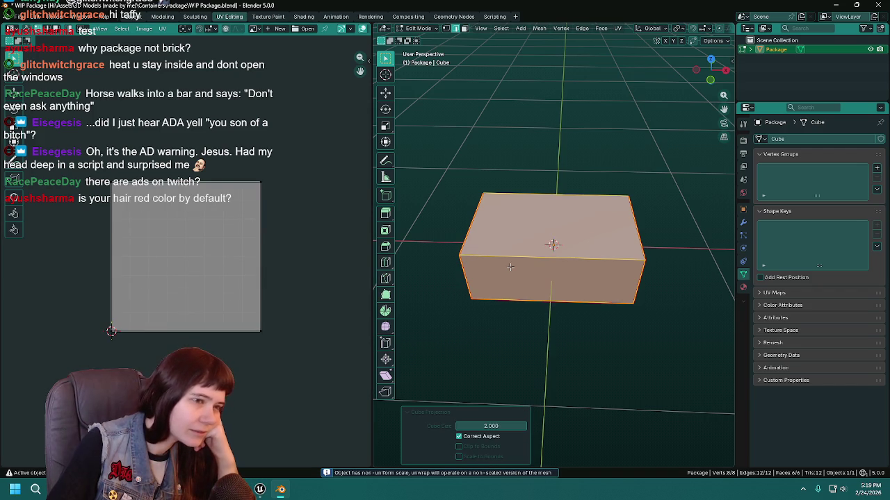
{"action": "key", "text": "u"}
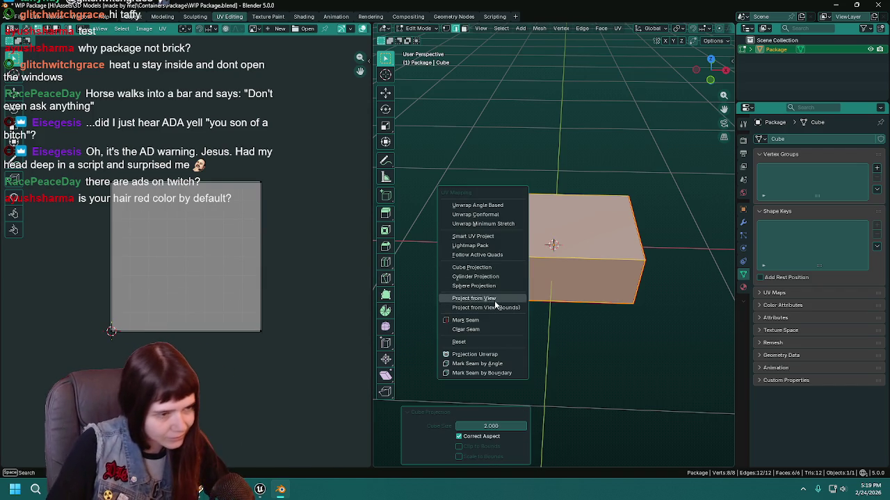
{"action": "left_click", "coordinate": [499, 354]}
{"action": "key", "text": "u"}
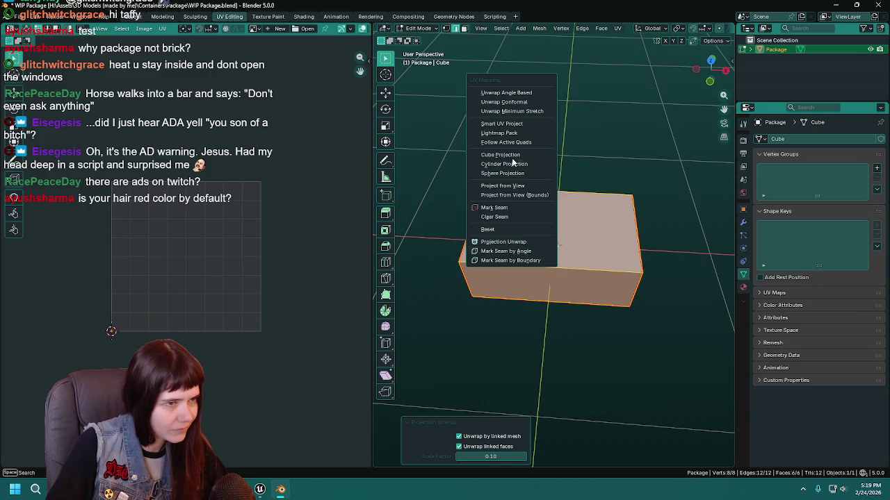
{"action": "left_click", "coordinate": [510, 185]}
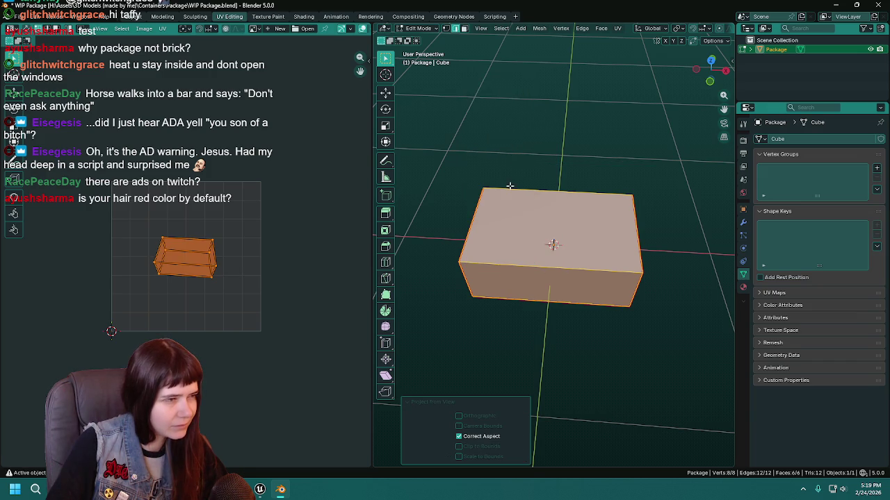
{"action": "key", "text": "u"}
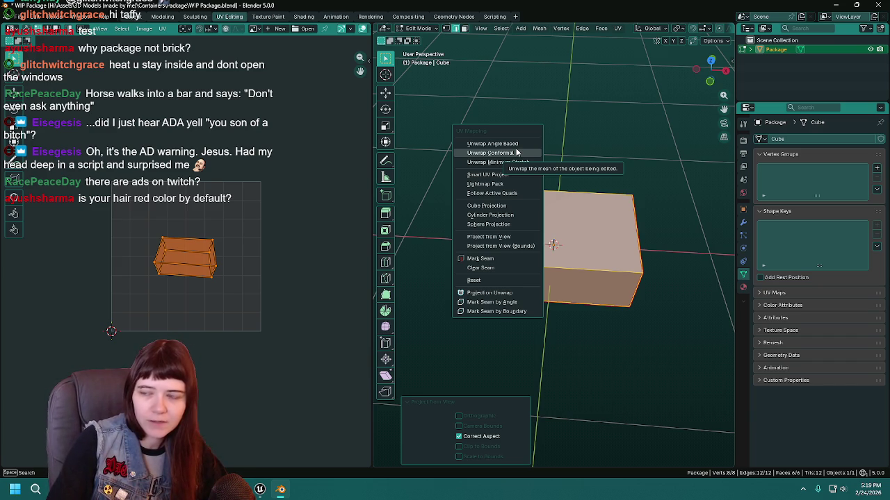
{"action": "left_click", "coordinate": [517, 152]}
Step: Test Minimum Stretch, Smart UV Project, Lightmap Pack and Follow Active Quads unwraps
{"action": "key", "text": "u"}
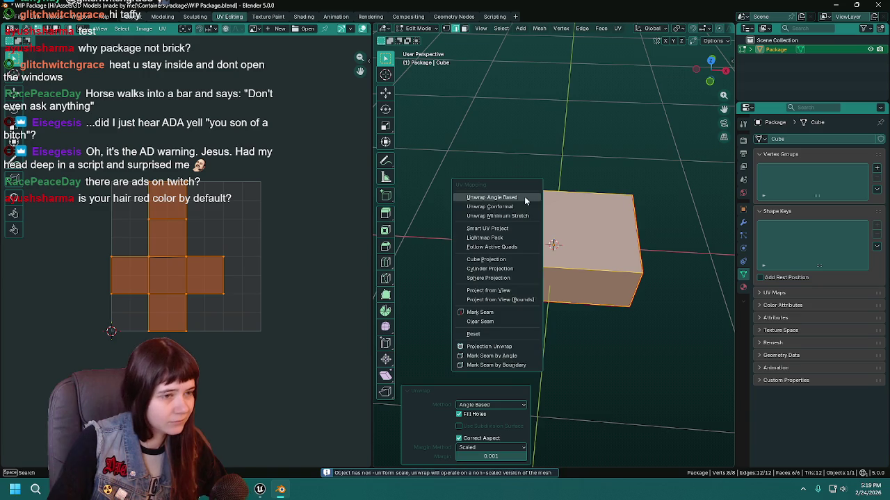
{"action": "left_click", "coordinate": [520, 206]}
{"action": "key", "text": "u"}
{"action": "left_click", "coordinate": [520, 213]}
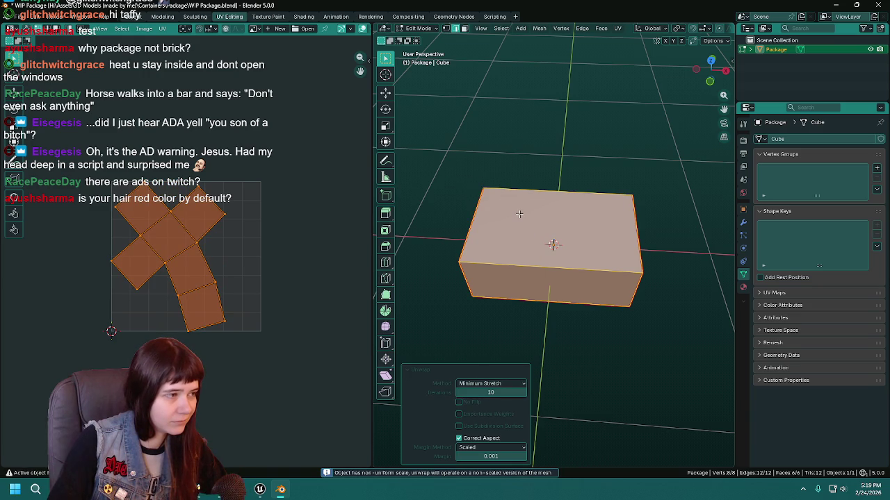
{"action": "key", "text": "u"}
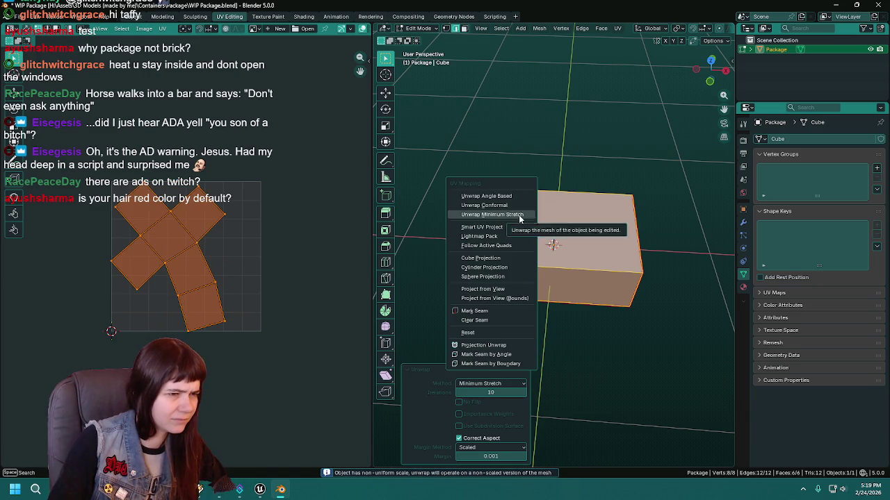
{"action": "left_click", "coordinate": [516, 229]}
{"action": "left_click", "coordinate": [510, 315]}
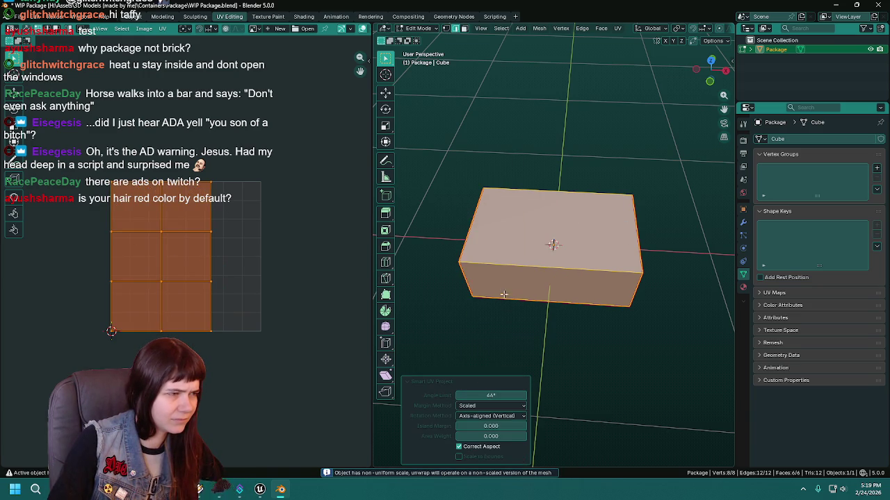
{"action": "key", "text": "u"}
{"action": "left_click", "coordinate": [496, 286]}
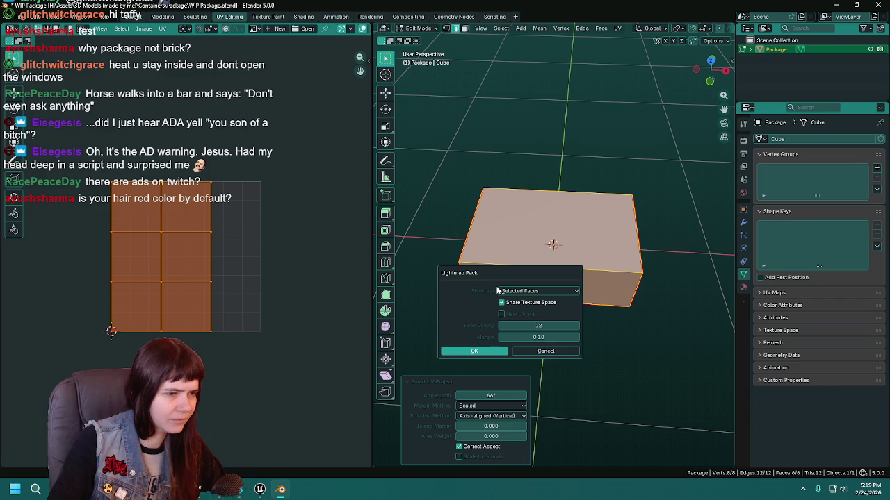
{"action": "left_click", "coordinate": [536, 351]}
{"action": "key", "text": "u"}
{"action": "left_click", "coordinate": [514, 266]}
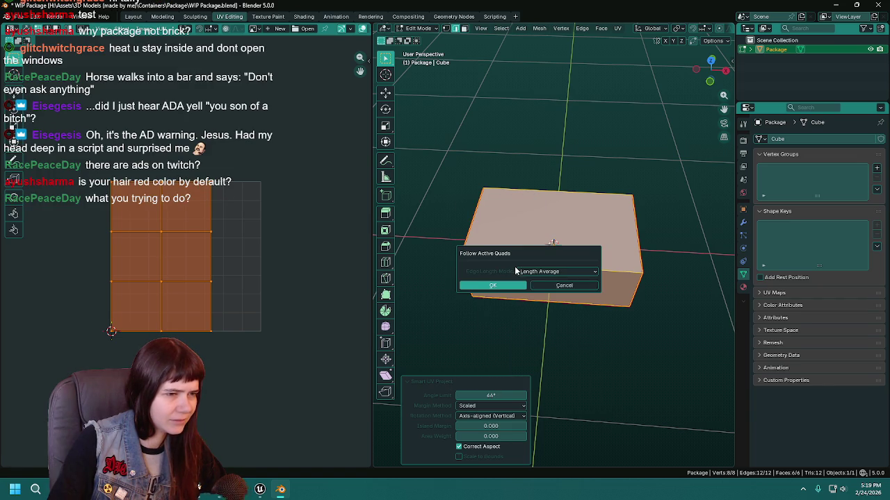
{"action": "left_click", "coordinate": [516, 286]}
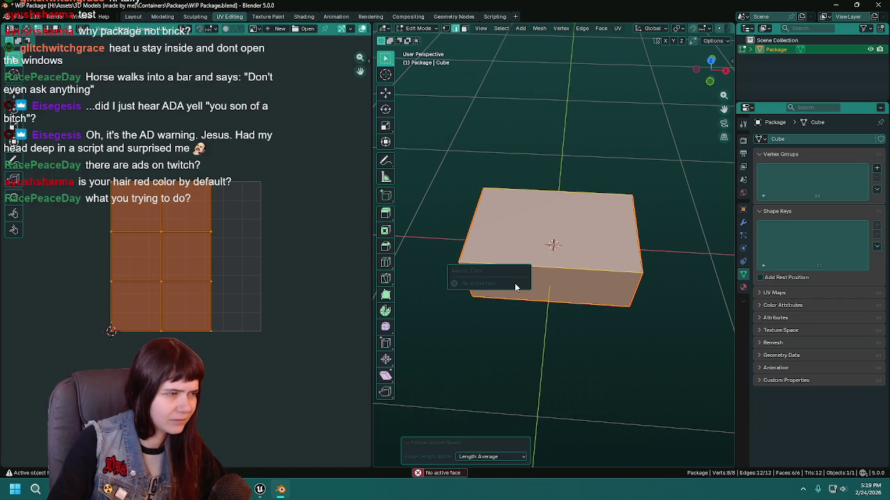
Step: Finish with the Angle Based unwrap, leaving the UVs as a cross layout
{"action": "key", "text": "u"}
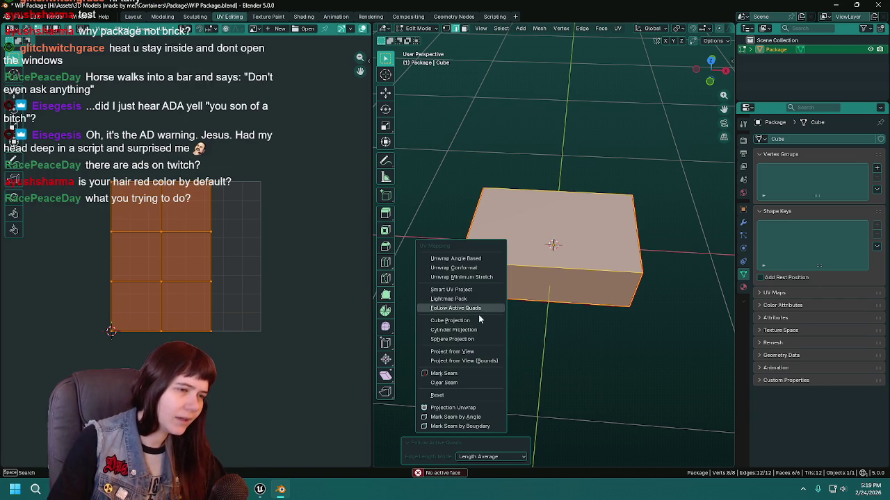
{"action": "left_click", "coordinate": [487, 255]}
{"action": "key", "text": "u"}
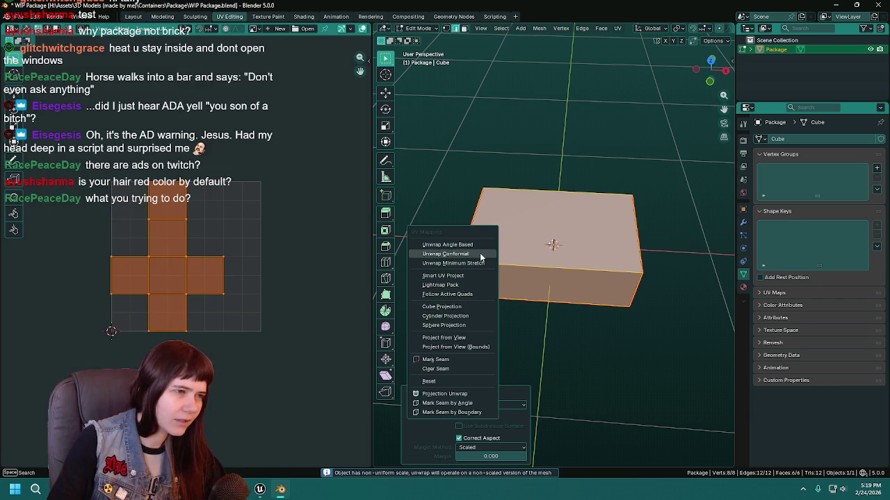
{"action": "left_click", "coordinate": [474, 251]}
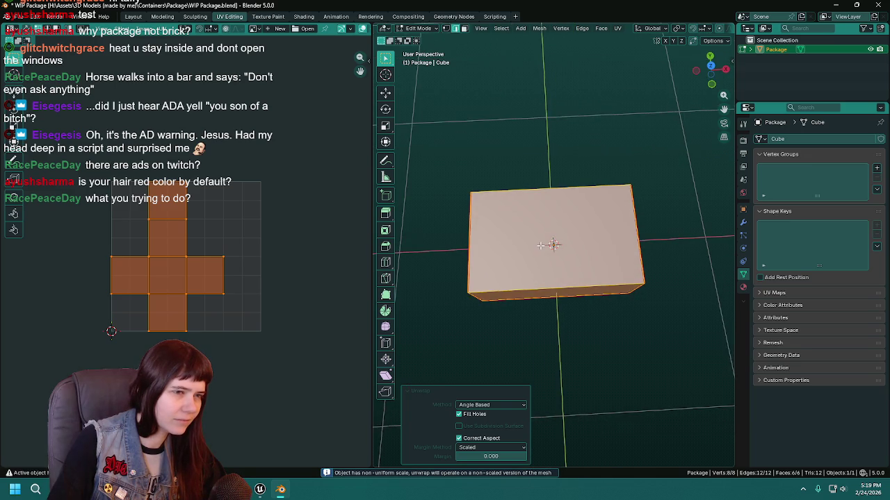
Step: Switch to face select mode and pick the box's faces in the viewport and UV layout
{"action": "key", "text": "3"}
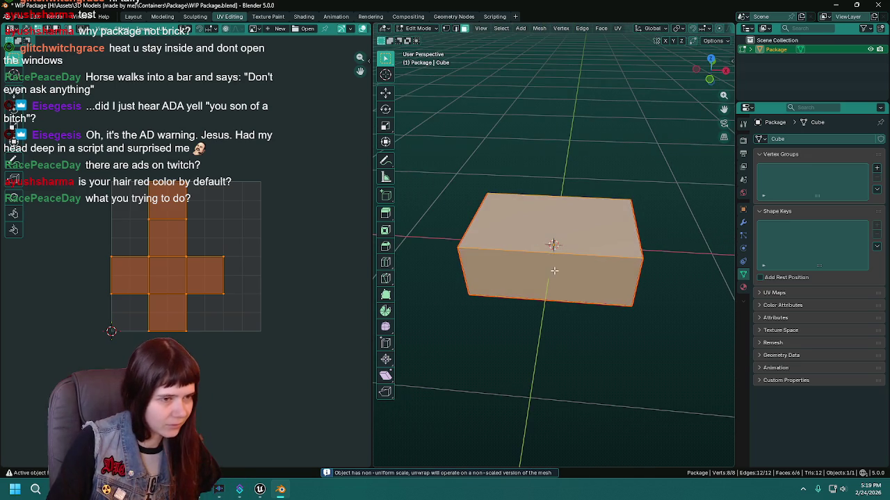
{"action": "left_click", "coordinate": [553, 240]}
{"action": "left_click", "coordinate": [554, 258], "text": "shift"}
{"action": "key", "text": "a"}
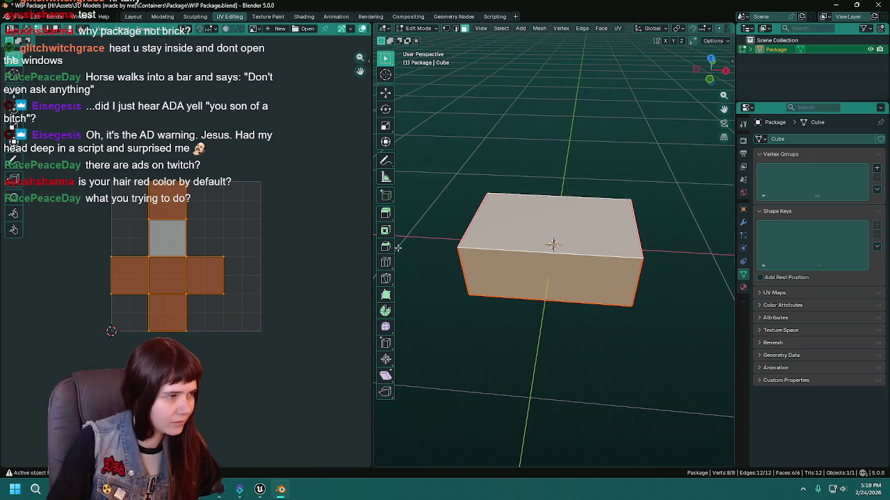
{"action": "left_click_drag", "start_coordinate": [198, 226], "coordinate": [230, 288]}
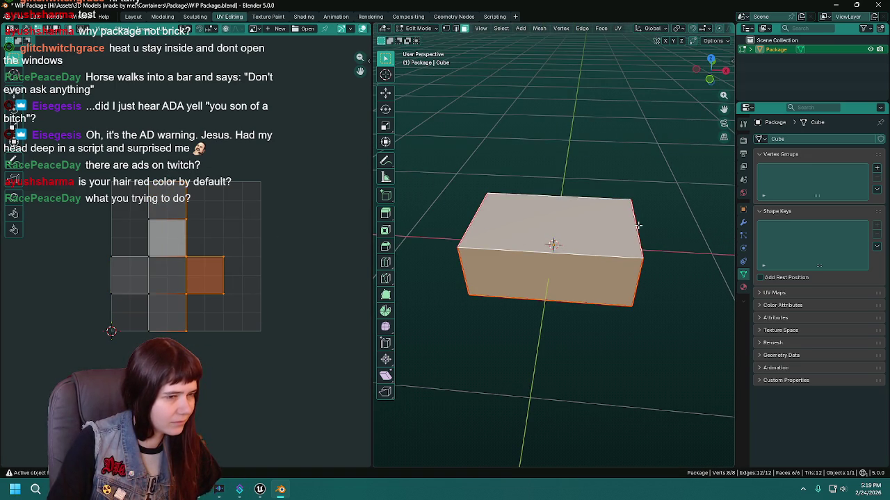
Step: Select all faces and rotate the UV layout half a turn
{"action": "key", "text": "KP_7"}
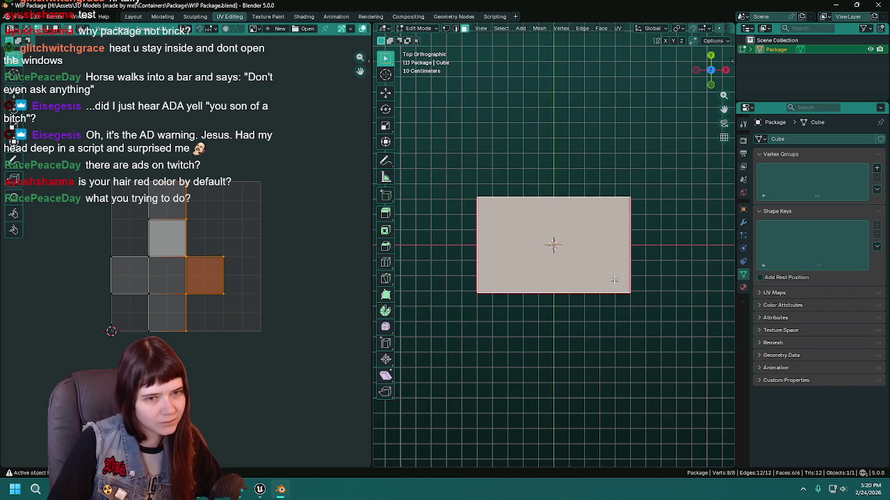
{"action": "left_click", "coordinate": [549, 264]}
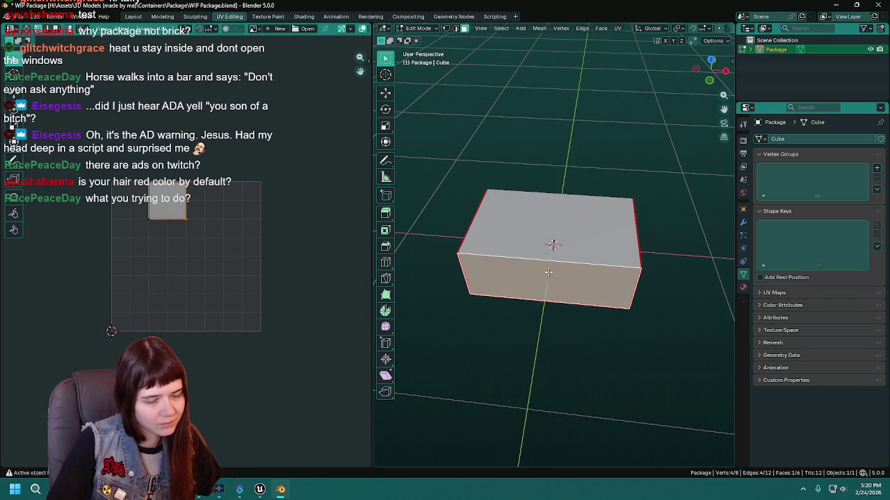
{"action": "key", "text": "a"}
{"action": "key", "text": "a"}
{"action": "key", "text": "r"}
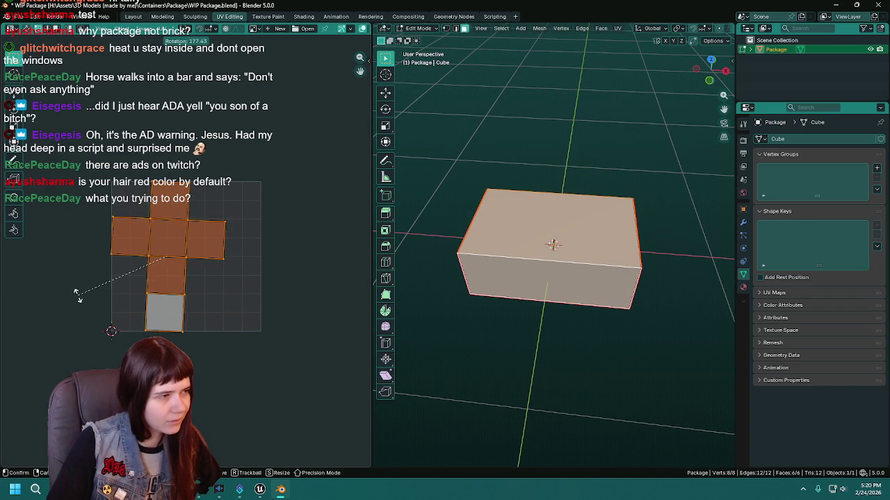
{"action": "left_click", "coordinate": [81, 301]}
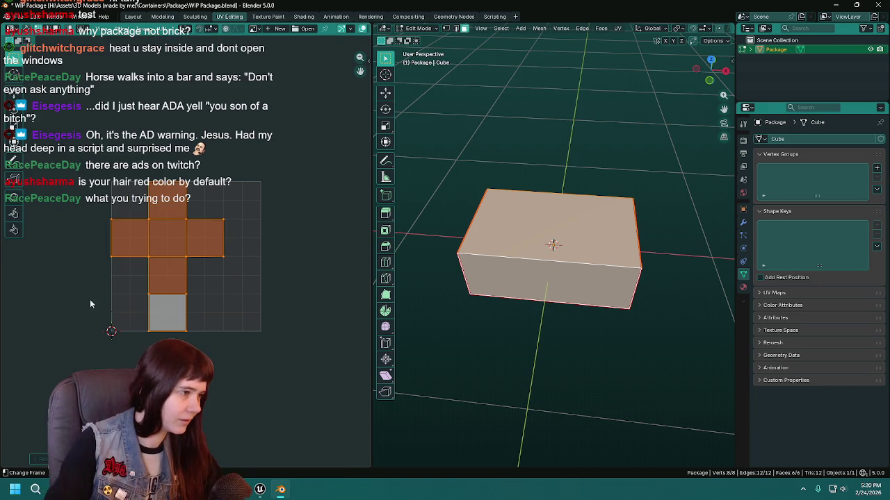
Step: Reselect all six faces and save the file
{"action": "left_click", "coordinate": [148, 327]}
{"action": "left_click", "coordinate": [564, 294]}
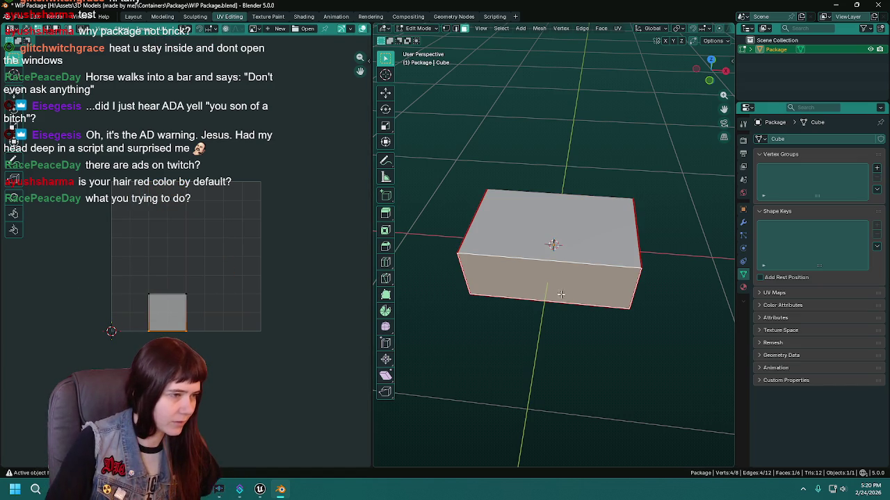
{"action": "key", "text": "a"}
{"action": "scroll", "coordinate": [209, 302], "scroll_direction": "up", "scroll_amount": 1}
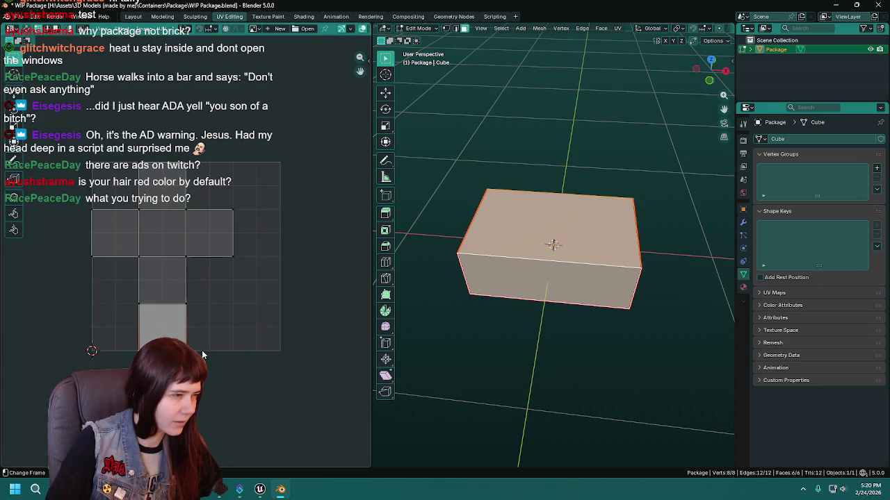
{"action": "mouse_move", "coordinate": [513, 314]}
{"action": "left_mouse_down"}
{"action": "mouse_move", "coordinate": [528, 245]}
{"action": "mouse_move", "coordinate": [627, 349]}
{"action": "mouse_move", "coordinate": [563, 298]}
{"action": "left_mouse_up"}
{"action": "key", "text": "ctrl+s"}
Step: Slide the selected UVs along X and save the file
{"action": "key", "text": "KP_7"}
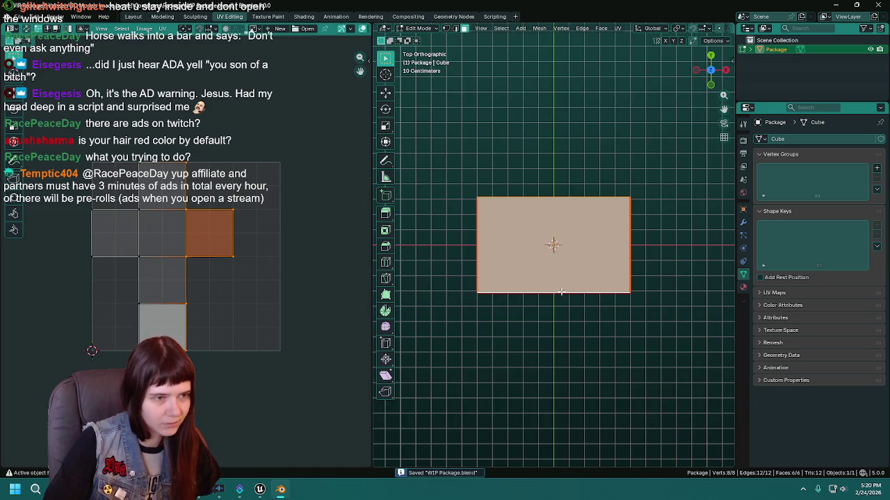
{"action": "key", "text": "g"}
{"action": "key", "text": "x"}
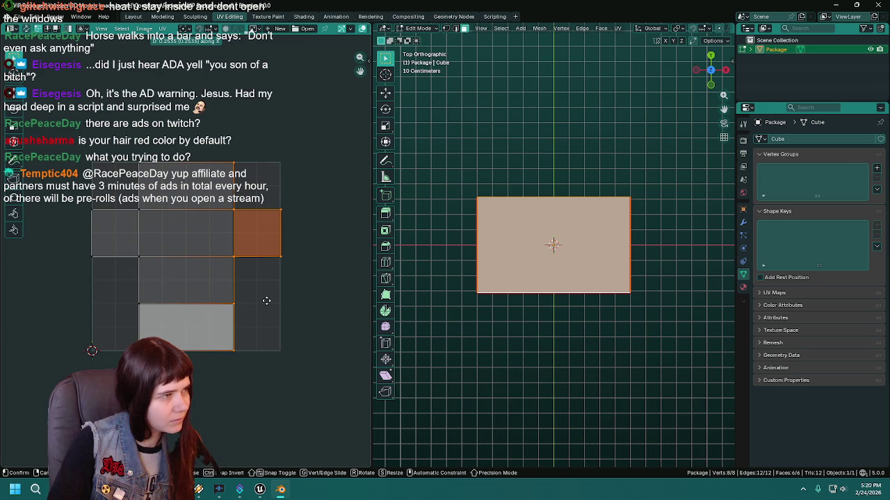
{"action": "left_click", "coordinate": [266, 300]}
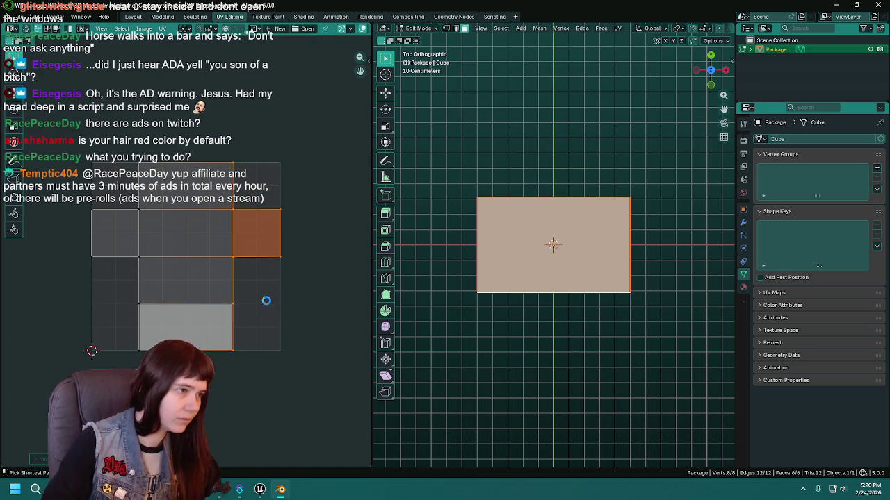
{"action": "key", "text": "ctrl+s"}
Step: Leave Edit Mode, inspect the box from low side angles, and save
{"action": "key", "text": "Tab"}
{"action": "key", "text": "Tab"}
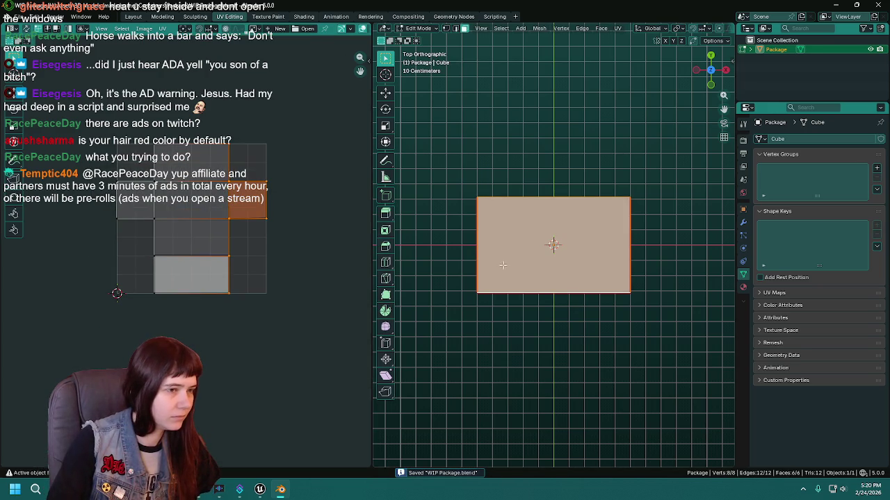
{"action": "left_click_drag", "start_coordinate": [596, 250], "coordinate": [589, 248]}
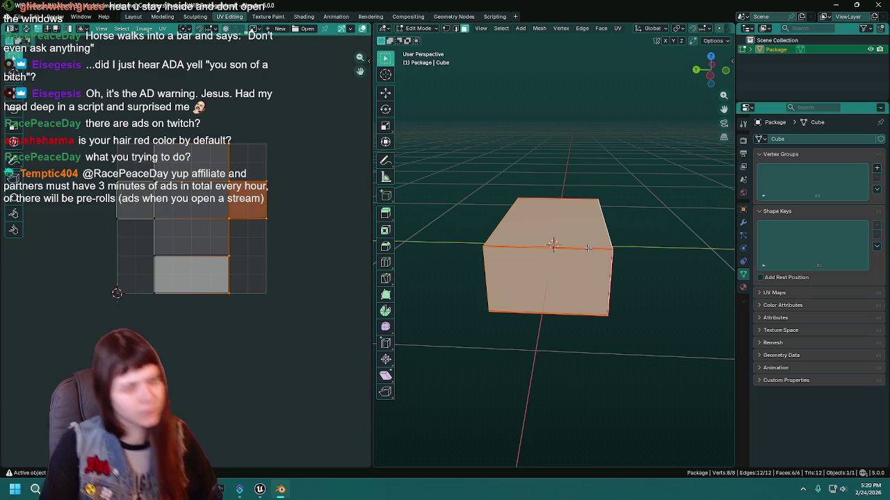
{"action": "mouse_move", "coordinate": [615, 301]}
{"action": "left_mouse_down"}
{"action": "mouse_move", "coordinate": [512, 332]}
{"action": "mouse_move", "coordinate": [541, 267]}
{"action": "mouse_move", "coordinate": [506, 301]}
{"action": "mouse_move", "coordinate": [522, 301]}
{"action": "left_mouse_up"}
{"action": "key", "text": "ctrl+s"}
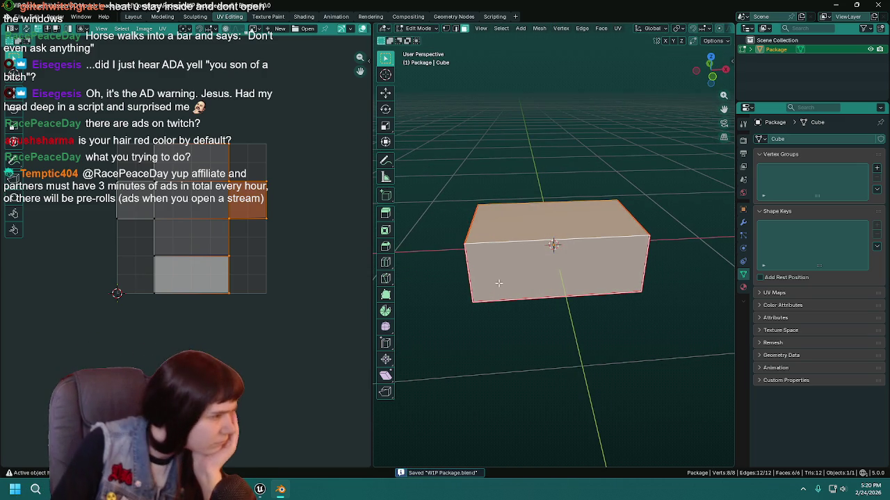
Step: Box-select the centre UV face and try moving it, then cancel the move
{"action": "scroll", "coordinate": [147, 242], "scroll_direction": "up", "scroll_amount": 2}
{"action": "left_click_drag", "start_coordinate": [239, 242], "coordinate": [231, 308]}
{"action": "left_click_drag", "start_coordinate": [605, 278], "coordinate": [645, 274]}
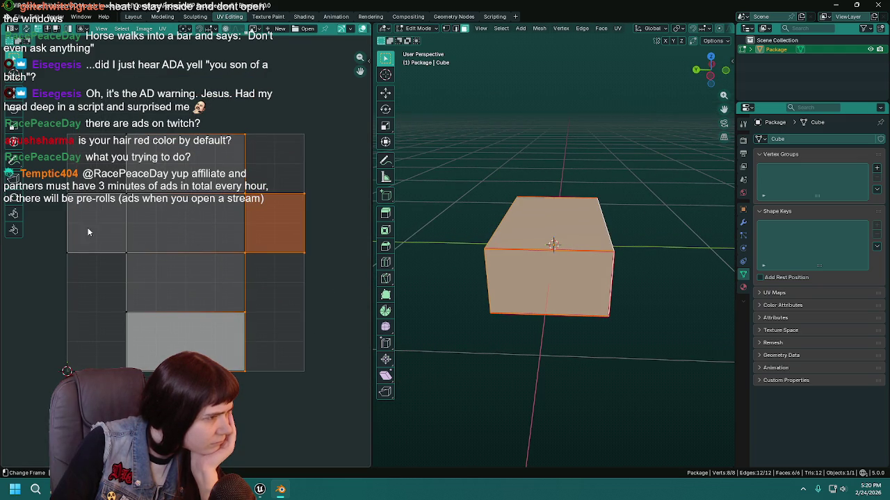
{"action": "mouse_move", "coordinate": [38, 219]}
{"action": "left_mouse_down"}
{"action": "mouse_move", "coordinate": [252, 307]}
{"action": "mouse_move", "coordinate": [321, 369]}
{"action": "mouse_move", "coordinate": [324, 291]}
{"action": "left_mouse_up"}
{"action": "key", "text": "g"}
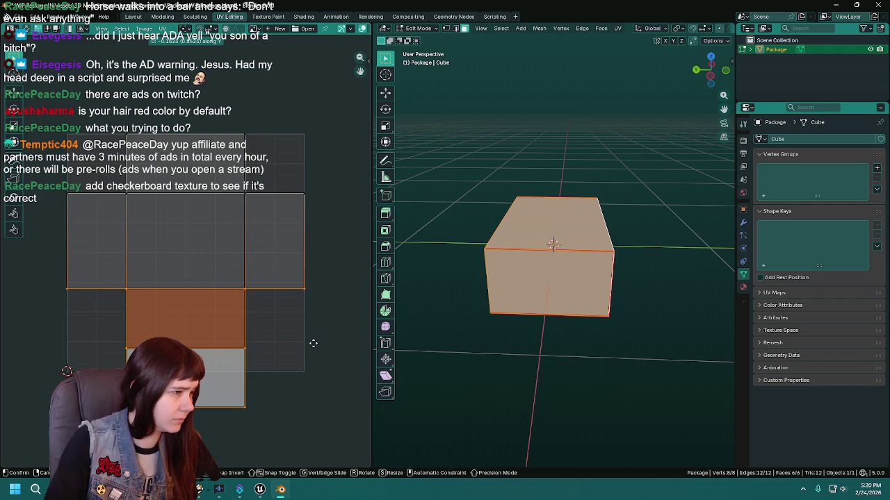
{"action": "right_click", "coordinate": [314, 343]}
{"action": "mouse_move", "coordinate": [452, 347]}
{"action": "left_mouse_down"}
{"action": "mouse_move", "coordinate": [542, 327]}
{"action": "mouse_move", "coordinate": [544, 335]}
{"action": "mouse_move", "coordinate": [450, 310]}
{"action": "left_mouse_up"}
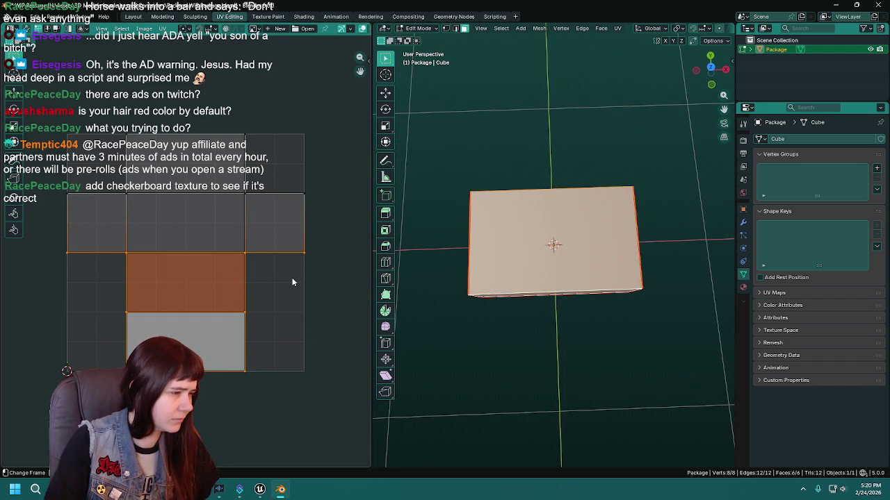
{"action": "mouse_move", "coordinate": [294, 276]}
{"action": "left_mouse_down"}
{"action": "mouse_move", "coordinate": [284, 282]}
{"action": "mouse_move", "coordinate": [292, 279]}
{"action": "left_mouse_up"}
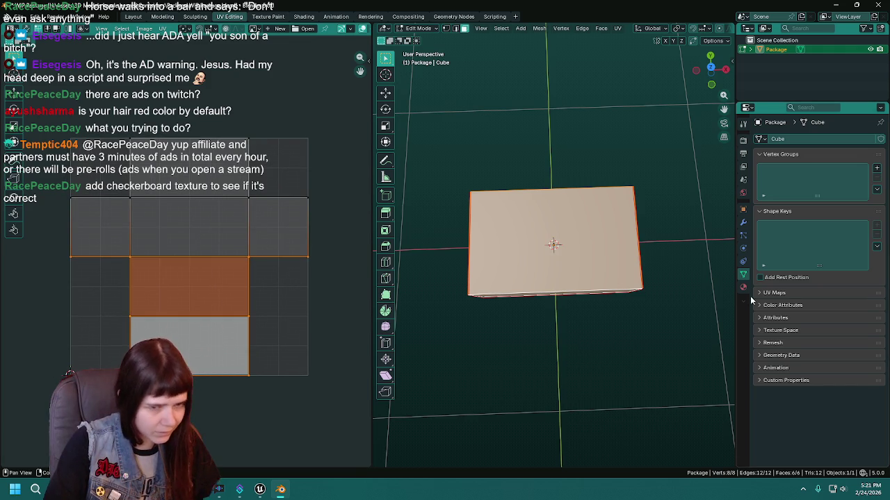
Step: Show the box's material slots, shift the selected UV edge down by 0.1, and save
{"action": "left_click", "coordinate": [743, 209]}
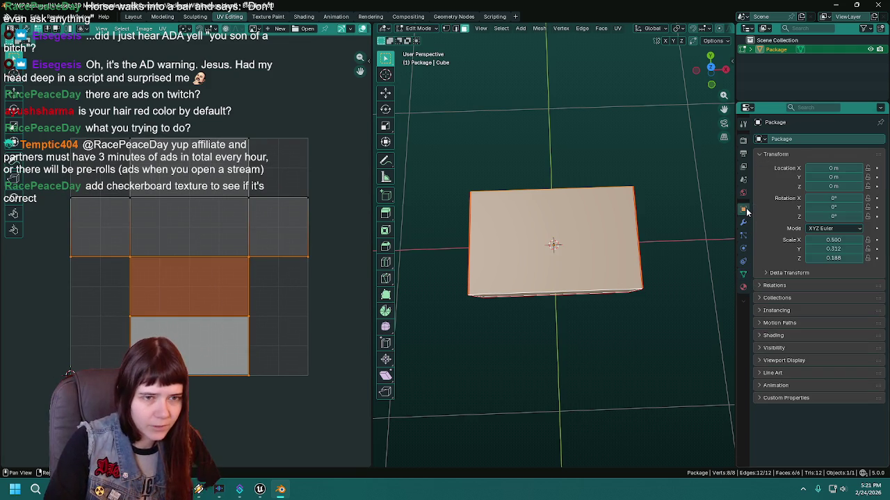
{"action": "left_click", "coordinate": [742, 287]}
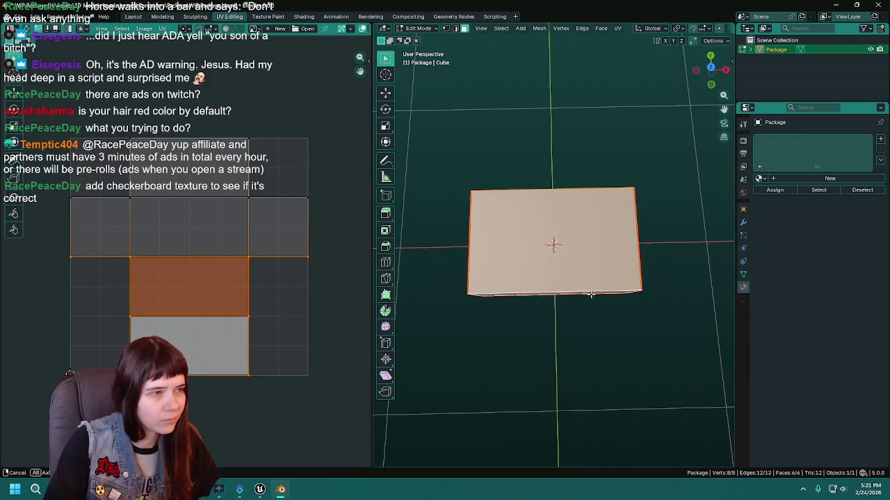
{"action": "key", "text": "g"}
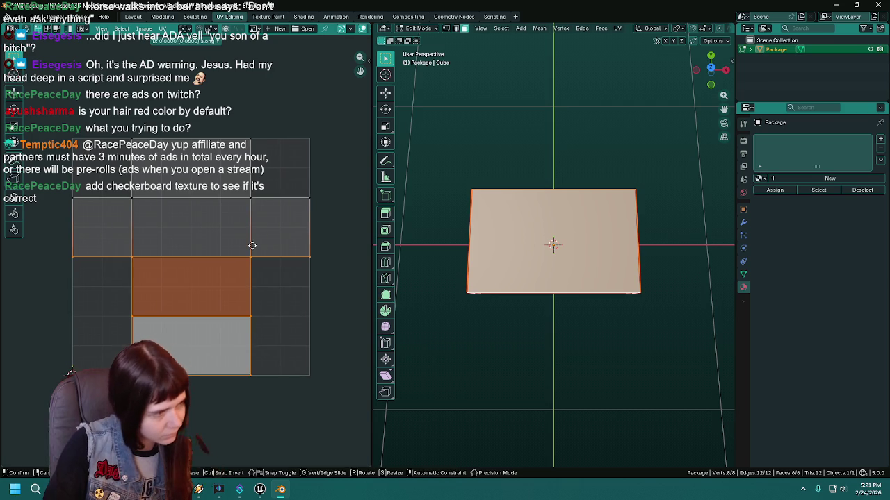
{"action": "left_click", "coordinate": [251, 246]}
{"action": "mouse_move", "coordinate": [611, 209]}
{"action": "left_mouse_down"}
{"action": "mouse_move", "coordinate": [641, 173]}
{"action": "mouse_move", "coordinate": [417, 237]}
{"action": "left_mouse_up"}
{"action": "key", "text": "g"}
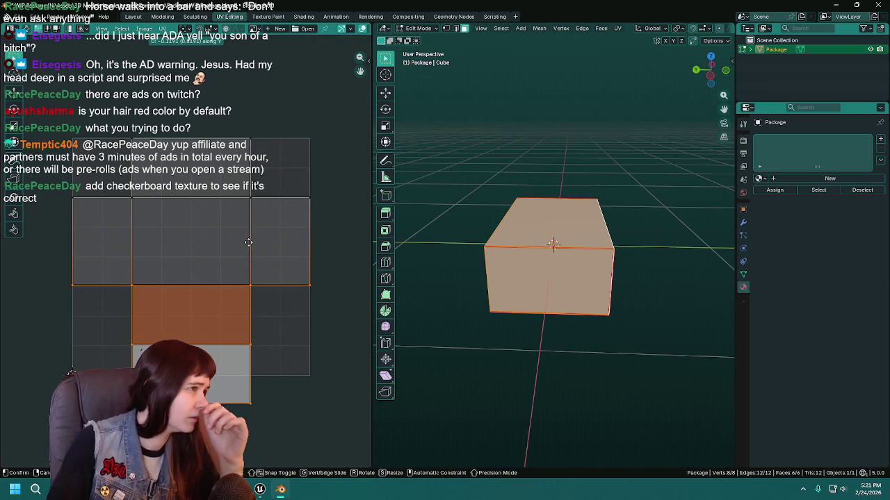
{"action": "type", "text": "-.1"}
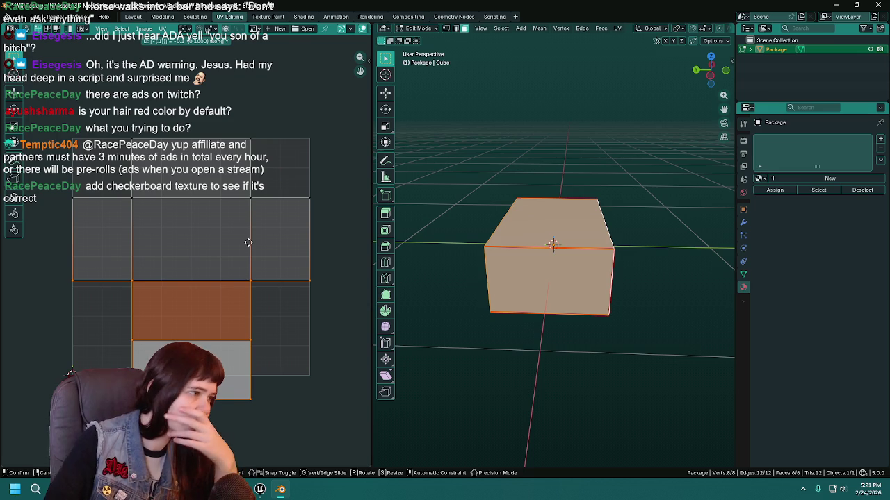
{"action": "key", "text": "Return"}
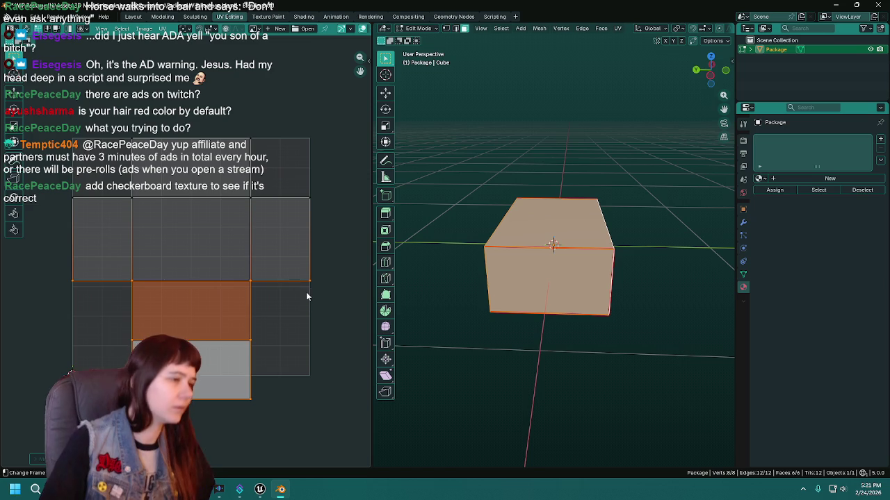
{"action": "key", "text": "ctrl+s"}
Step: Box-select the top UV face and move it up by 0.1
{"action": "mouse_move", "coordinate": [570, 271]}
{"action": "left_mouse_down"}
{"action": "mouse_move", "coordinate": [591, 260]}
{"action": "mouse_move", "coordinate": [581, 184]}
{"action": "mouse_move", "coordinate": [652, 266]}
{"action": "mouse_move", "coordinate": [592, 289]}
{"action": "mouse_move", "coordinate": [518, 363]}
{"action": "mouse_move", "coordinate": [615, 387]}
{"action": "mouse_move", "coordinate": [519, 361]}
{"action": "mouse_move", "coordinate": [644, 312]}
{"action": "left_mouse_up"}
{"action": "left_click_drag", "start_coordinate": [550, 332], "coordinate": [473, 223]}
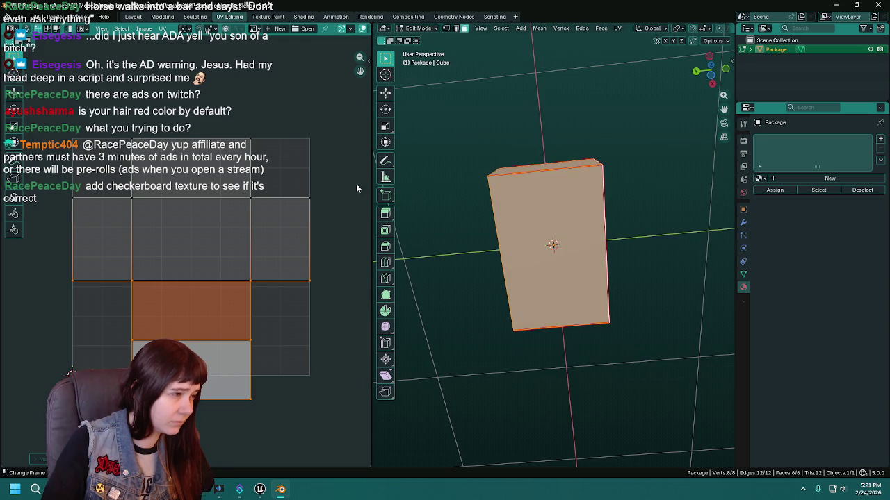
{"action": "key", "text": "g"}
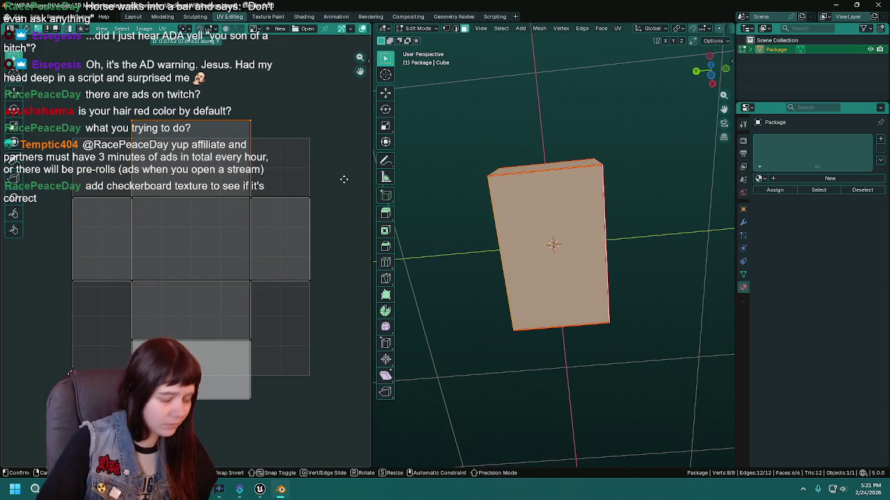
{"action": "left_click", "coordinate": [343, 182]}
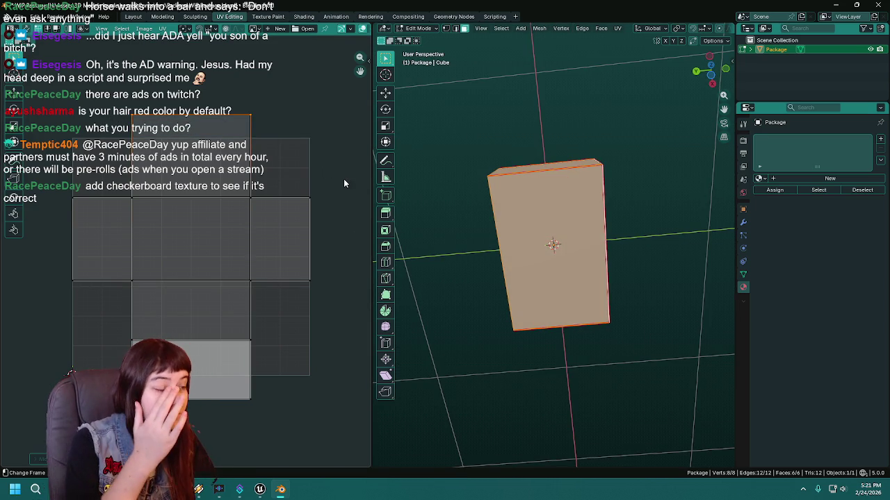
{"action": "key", "text": "ctrl+z"}
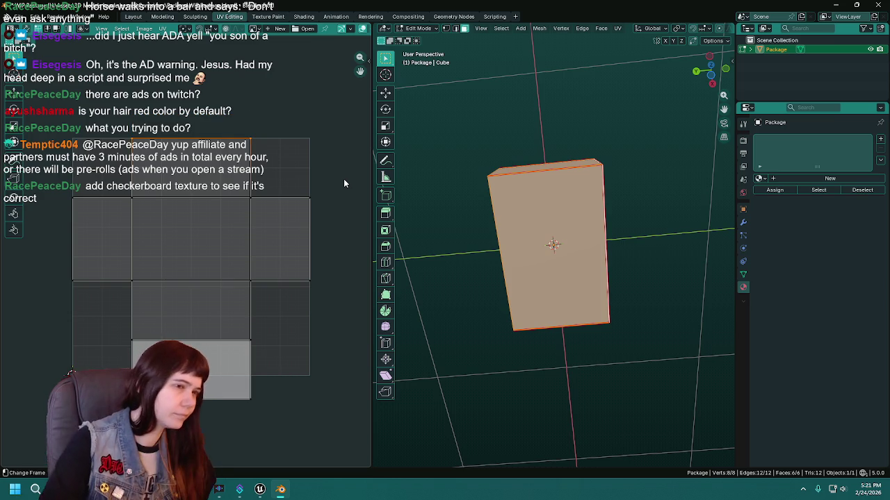
{"action": "left_click", "coordinate": [539, 242]}
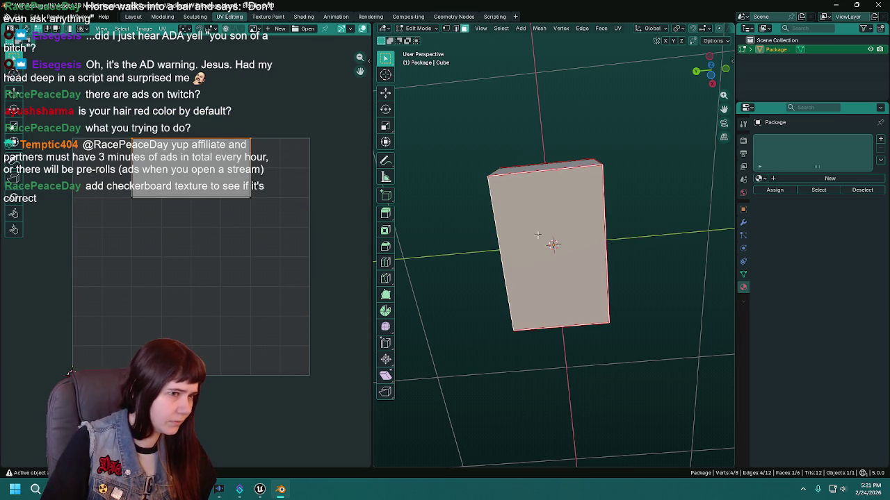
{"action": "left_click_drag", "start_coordinate": [108, 127], "coordinate": [294, 161]}
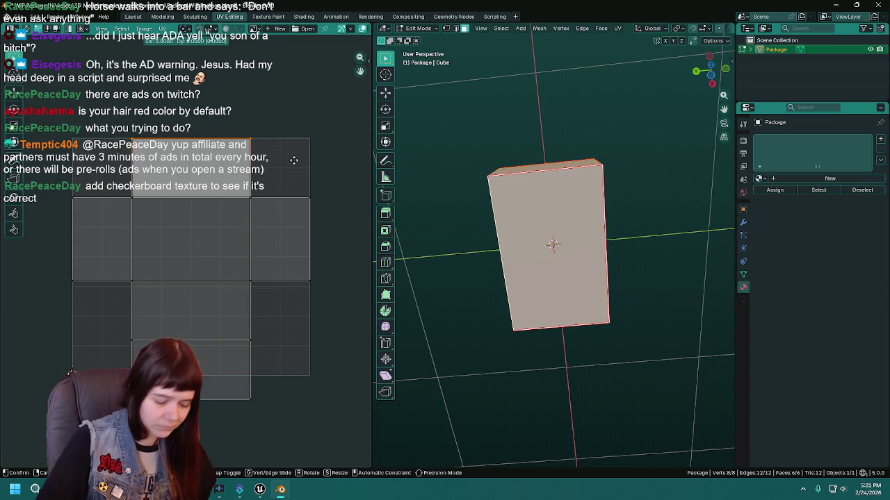
{"action": "type", "text": "gy.1"}
{"action": "key", "text": "Return"}
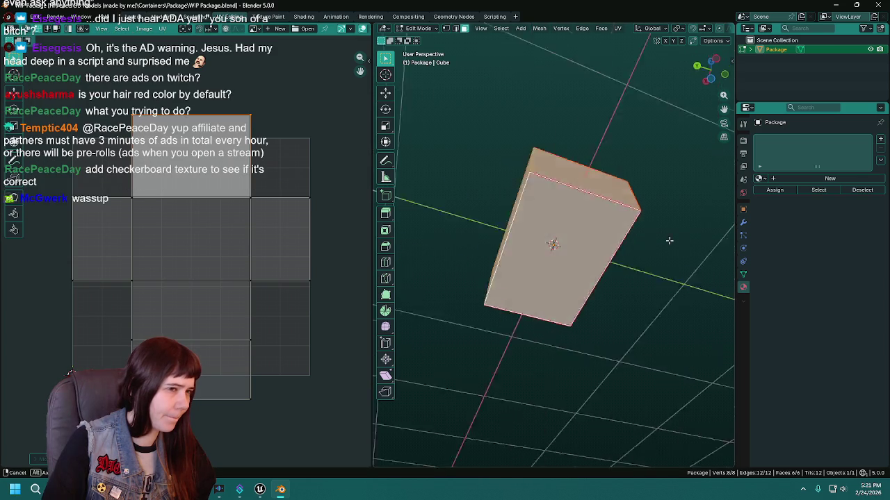
Step: Select the box's faces and move one UV layout edge upward
{"action": "left_click", "coordinate": [517, 228]}
{"action": "key", "text": "a"}
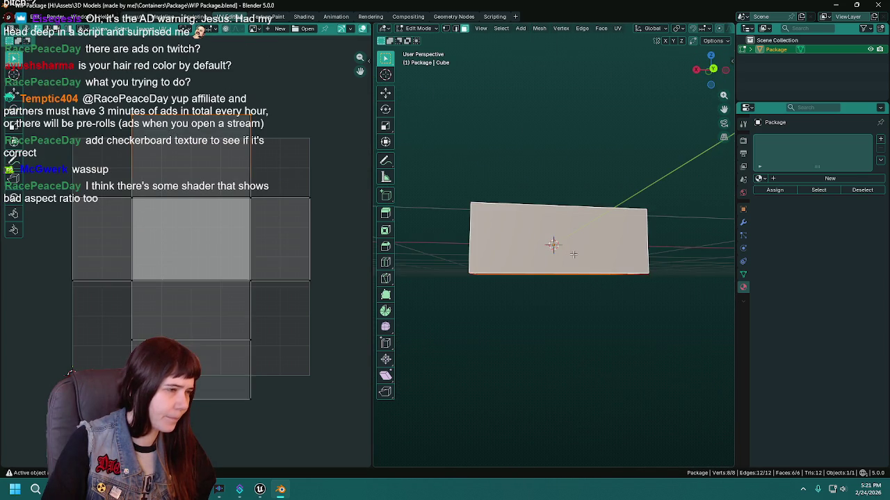
{"action": "left_click_drag", "start_coordinate": [32, 91], "coordinate": [351, 242]}
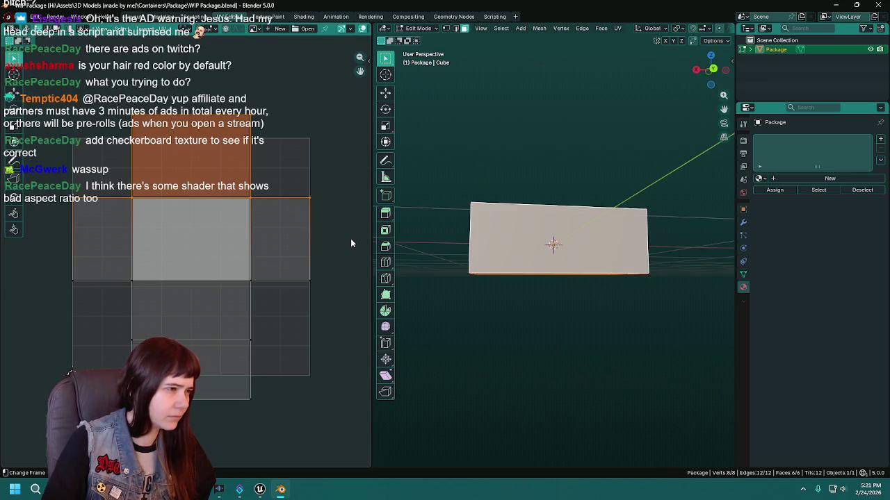
{"action": "mouse_move", "coordinate": [633, 278]}
{"action": "left_mouse_down"}
{"action": "mouse_move", "coordinate": [486, 313]}
{"action": "mouse_move", "coordinate": [441, 268]}
{"action": "left_mouse_up"}
{"action": "left_click_drag", "start_coordinate": [555, 245], "coordinate": [536, 248]}
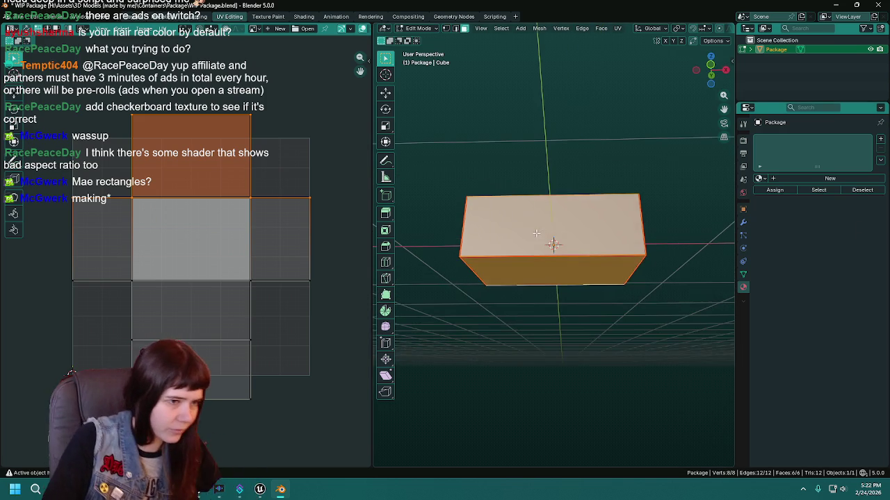
{"action": "left_click", "coordinate": [555, 265]}
{"action": "left_click_drag", "start_coordinate": [555, 264], "coordinate": [543, 267]}
{"action": "left_click", "coordinate": [555, 251]}
{"action": "left_click", "coordinate": [542, 267]}
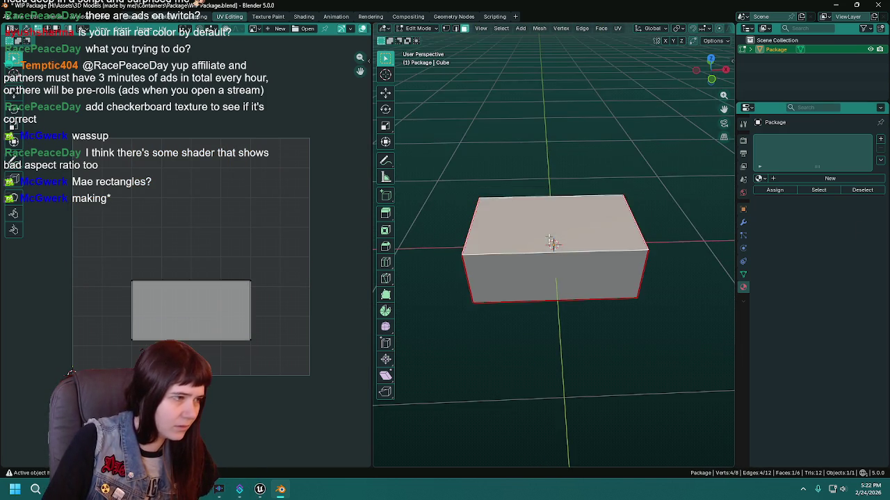
{"action": "key", "text": "a"}
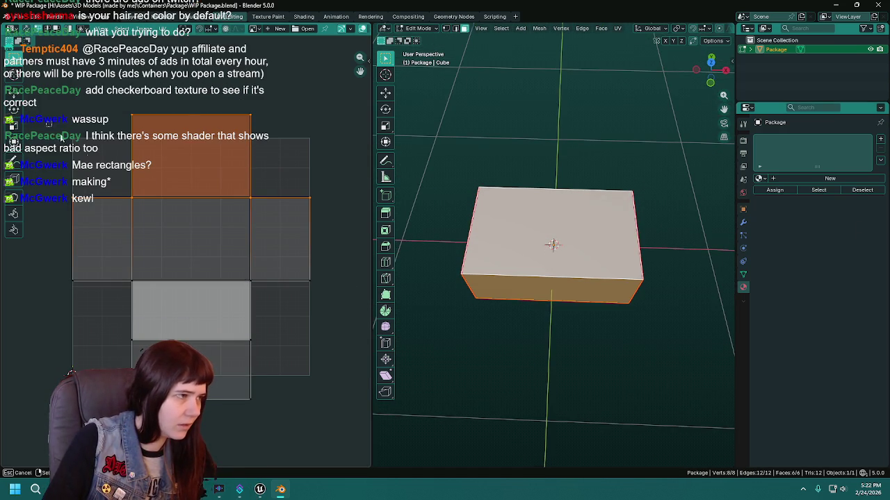
{"action": "left_click", "coordinate": [342, 304]}
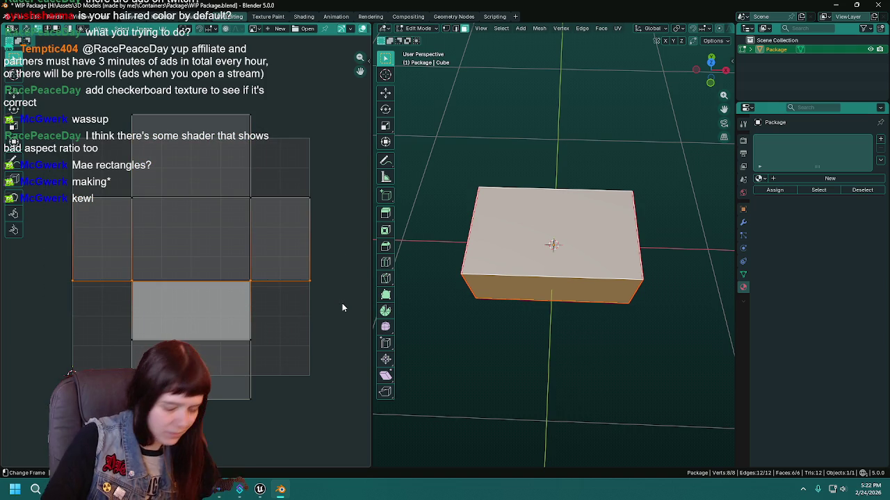
{"action": "key", "text": "g"}
{"action": "key", "text": "Return"}
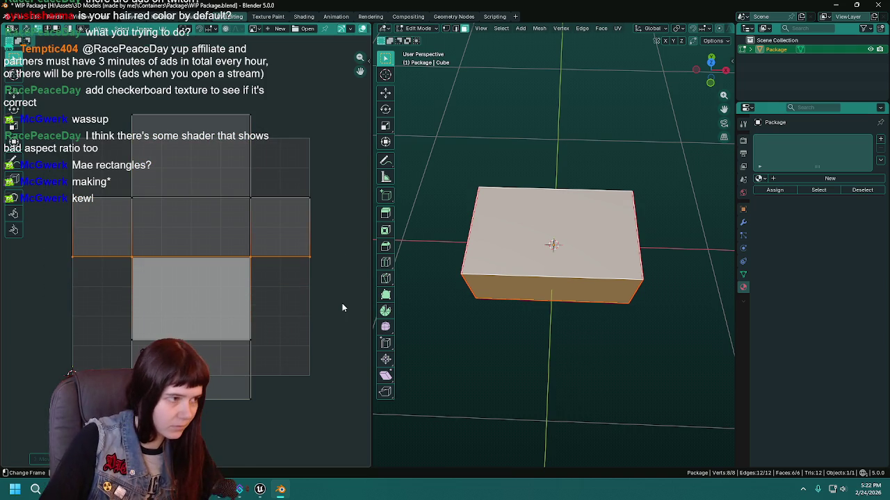
Step: Move the top and front faces' UV rectangle edges to match their face proportions
{"action": "left_click", "coordinate": [524, 303]}
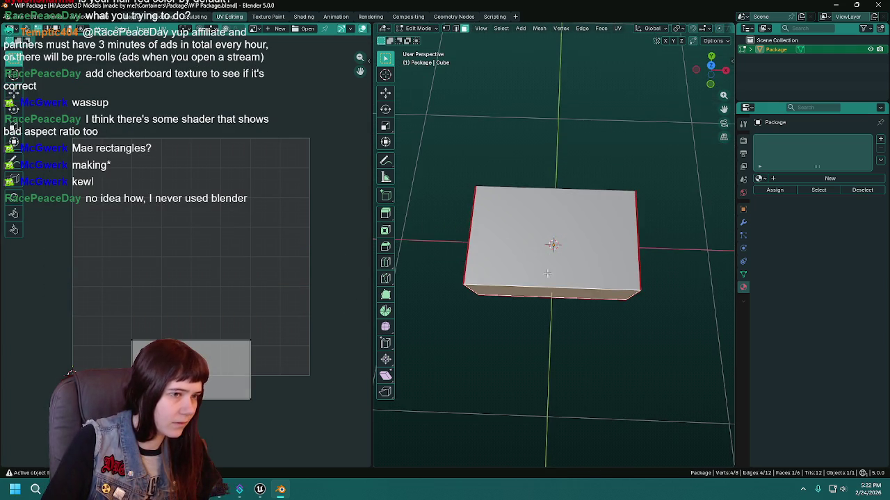
{"action": "left_click", "coordinate": [545, 293]}
{"action": "key", "text": "KP_7"}
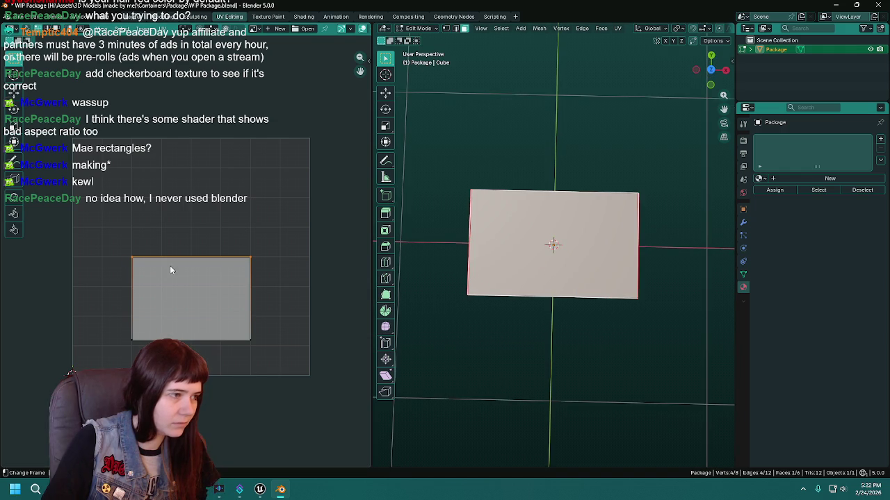
{"action": "left_click_drag", "start_coordinate": [111, 255], "coordinate": [313, 293]}
{"action": "key", "text": "g"}
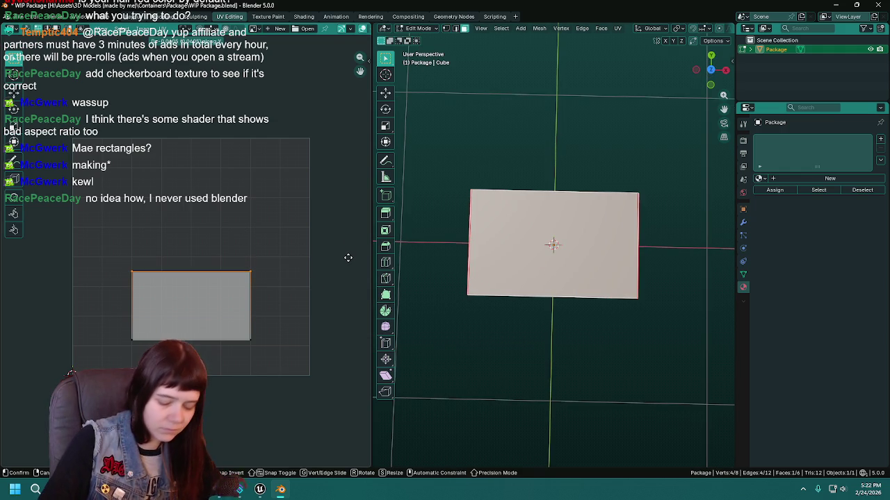
{"action": "left_click", "coordinate": [348, 258]}
{"action": "mouse_move", "coordinate": [591, 266]}
{"action": "left_mouse_down"}
{"action": "mouse_move", "coordinate": [698, 188]}
{"action": "mouse_move", "coordinate": [691, 198]}
{"action": "left_mouse_up"}
{"action": "left_click", "coordinate": [560, 302]}
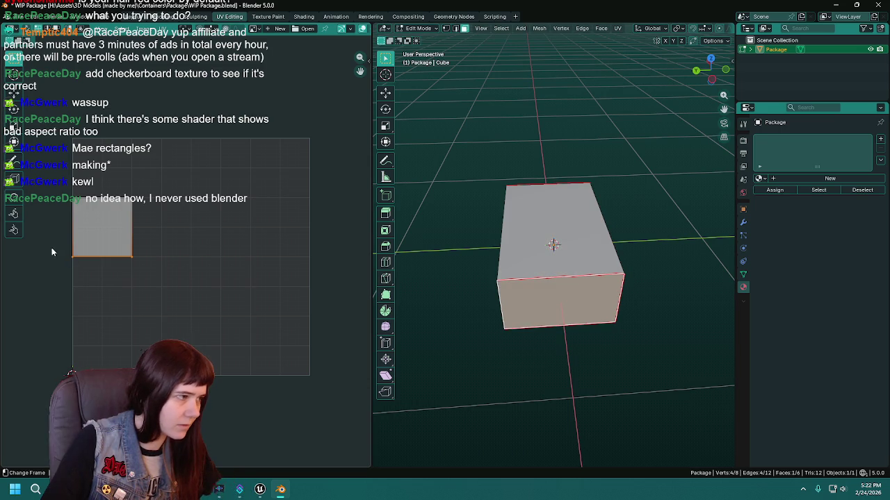
{"action": "key", "text": "g"}
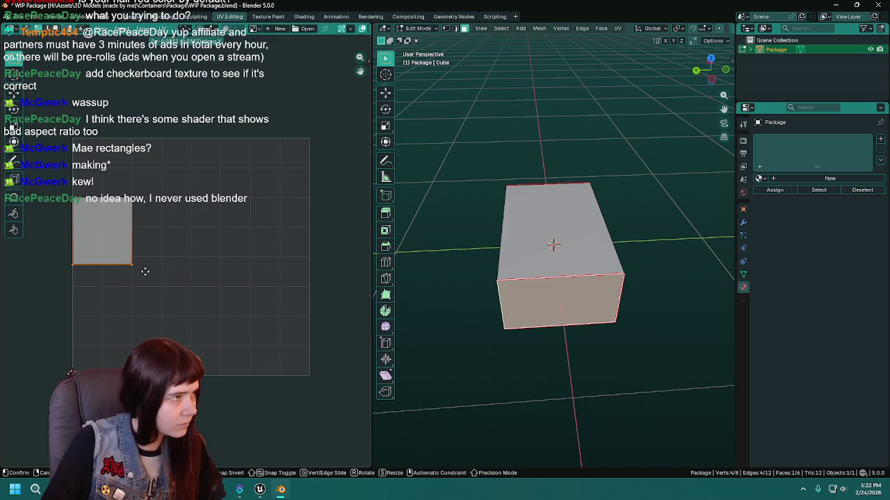
{"action": "right_click", "coordinate": [145, 272]}
{"action": "left_click_drag", "start_coordinate": [50, 179], "coordinate": [154, 271]}
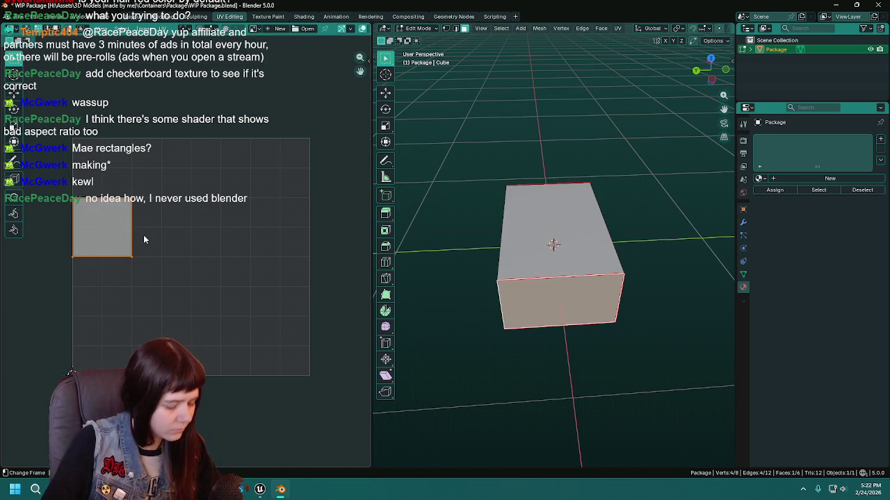
{"action": "key", "text": "g"}
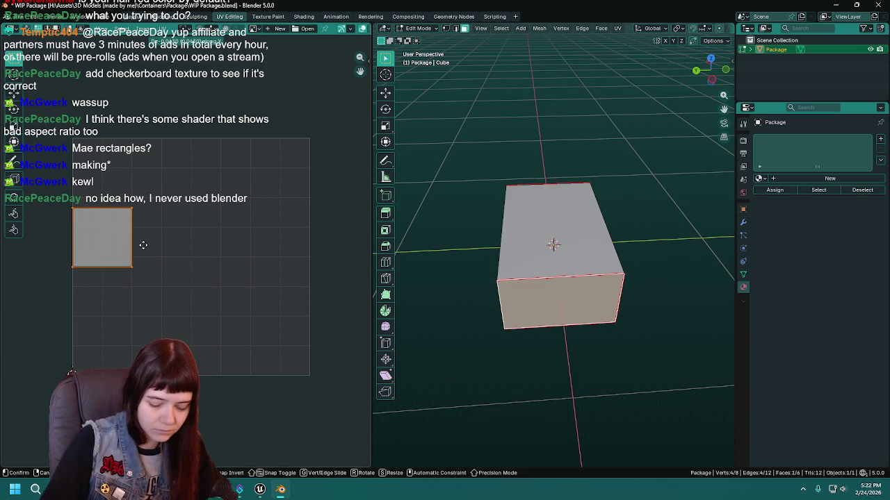
{"action": "left_click", "coordinate": [143, 244]}
Step: Scale and reposition the end face's UV rectangle, then select the long side and top faces
{"action": "mouse_move", "coordinate": [461, 322]}
{"action": "left_mouse_down"}
{"action": "mouse_move", "coordinate": [502, 304]}
{"action": "mouse_move", "coordinate": [486, 229]}
{"action": "left_mouse_up"}
{"action": "left_click", "coordinate": [503, 291]}
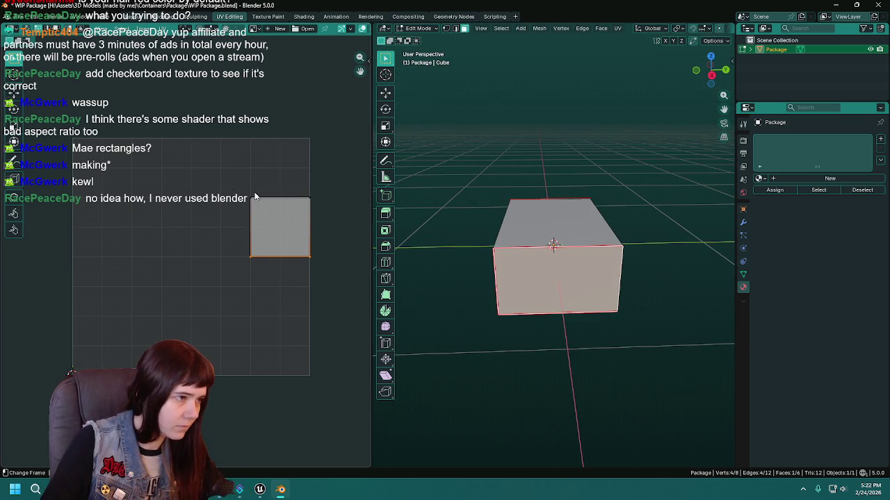
{"action": "key", "text": "a"}
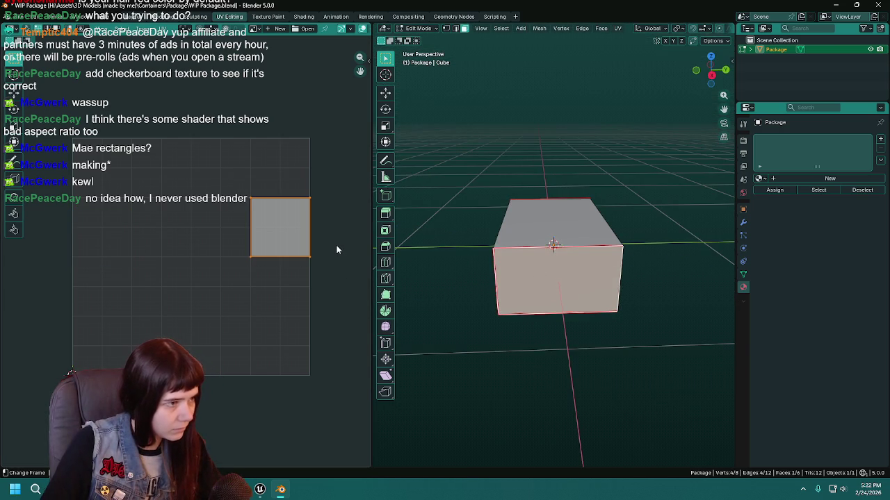
{"action": "key", "text": "s"}
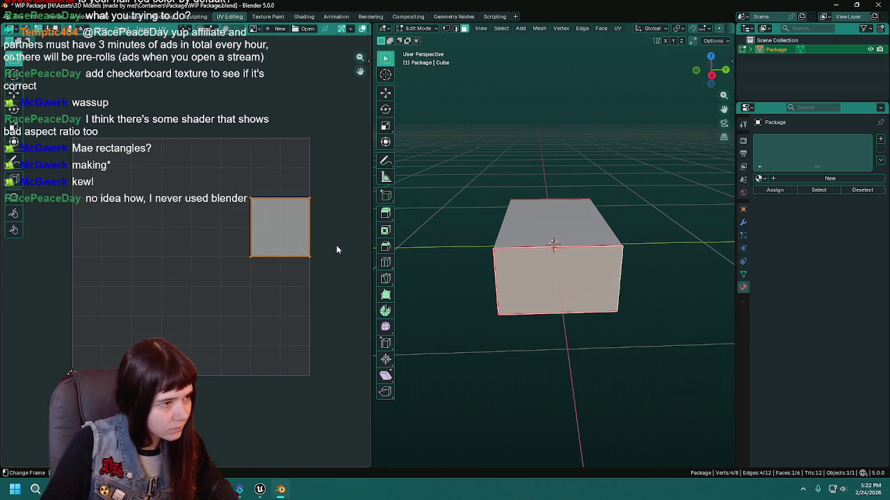
{"action": "key", "text": "g"}
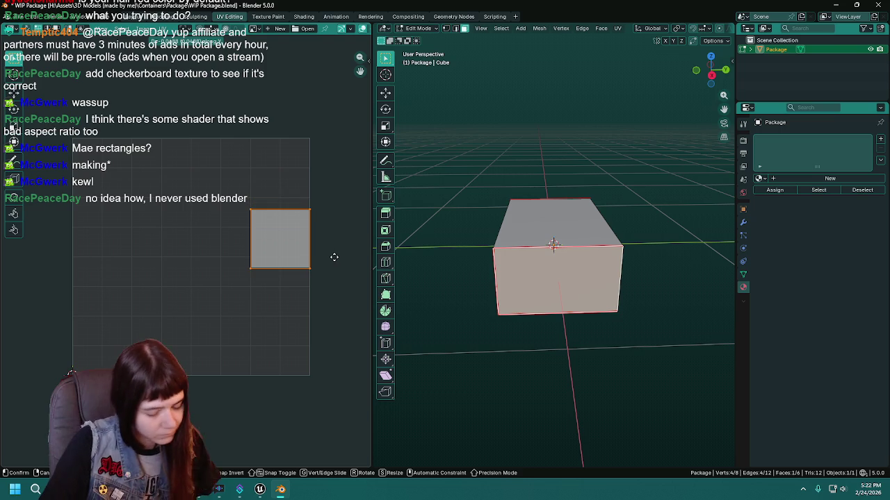
{"action": "left_click", "coordinate": [334, 257]}
{"action": "mouse_move", "coordinate": [546, 279]}
{"action": "left_mouse_down"}
{"action": "mouse_move", "coordinate": [587, 276]}
{"action": "mouse_move", "coordinate": [566, 292]}
{"action": "mouse_move", "coordinate": [549, 243]}
{"action": "mouse_move", "coordinate": [531, 222]}
{"action": "mouse_move", "coordinate": [572, 234]}
{"action": "left_mouse_up"}
{"action": "left_click", "coordinate": [566, 292]}
{"action": "left_click", "coordinate": [573, 234]}
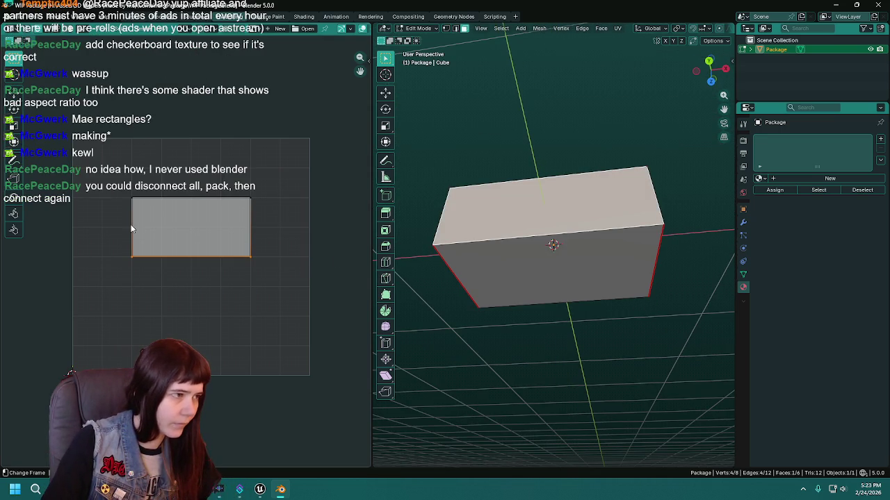
Step: Move the top face's UV island to a new position and save WIP Package
{"action": "key", "text": "a"}
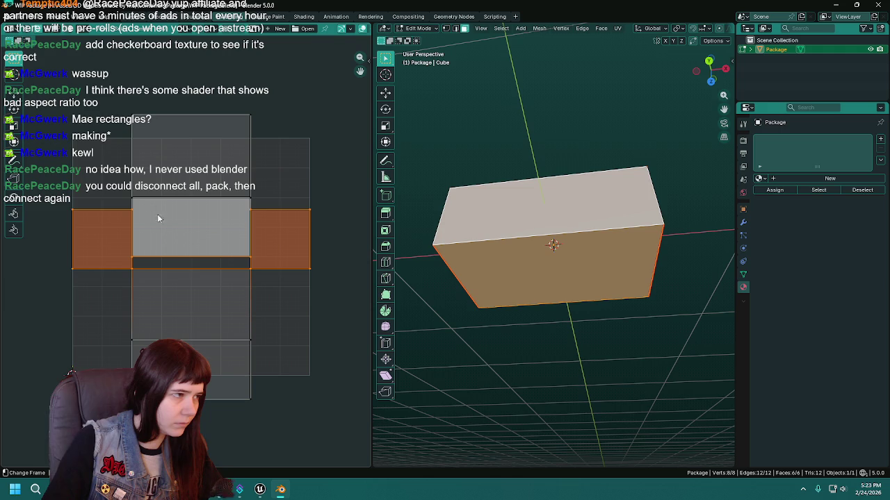
{"action": "left_click", "coordinate": [218, 255]}
{"action": "left_click", "coordinate": [218, 255]}
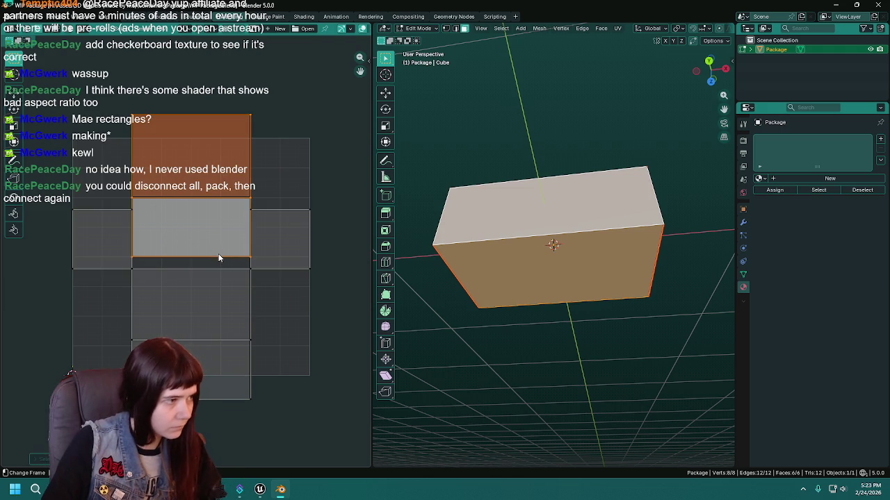
{"action": "key", "text": "g"}
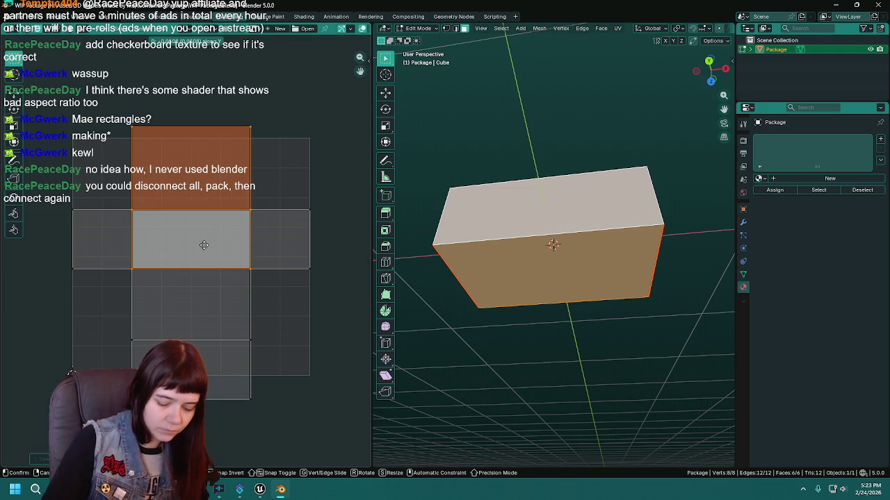
{"action": "left_click", "coordinate": [205, 248]}
{"action": "key", "text": "ctrl+s"}
Step: Orbit around the box, selecting individual faces to check their UV islands
{"action": "mouse_move", "coordinate": [511, 285]}
{"action": "left_mouse_down"}
{"action": "mouse_move", "coordinate": [511, 301]}
{"action": "mouse_move", "coordinate": [552, 244]}
{"action": "mouse_move", "coordinate": [629, 281]}
{"action": "mouse_move", "coordinate": [498, 254]}
{"action": "mouse_move", "coordinate": [668, 280]}
{"action": "left_mouse_up"}
{"action": "left_click", "coordinate": [578, 280]}
{"action": "left_click", "coordinate": [591, 254]}
{"action": "left_click_drag", "start_coordinate": [591, 255], "coordinate": [585, 308]}
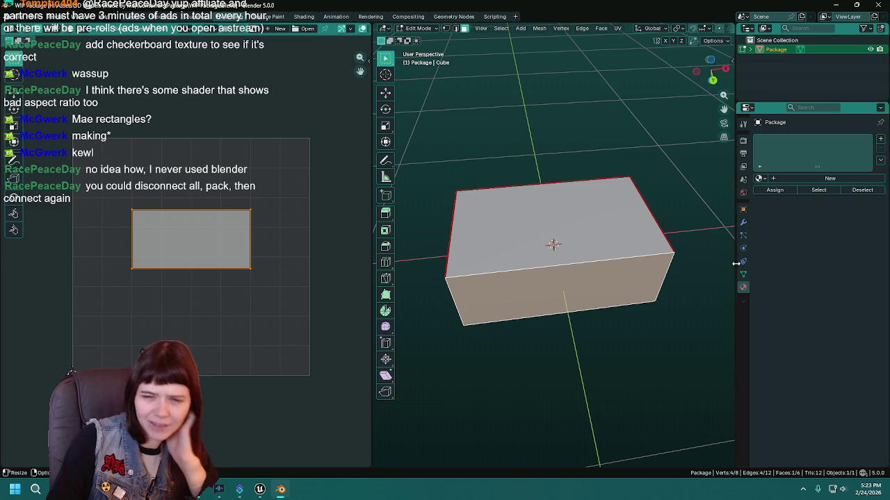
{"action": "mouse_move", "coordinate": [620, 288]}
{"action": "left_mouse_down"}
{"action": "mouse_move", "coordinate": [548, 317]}
{"action": "mouse_move", "coordinate": [580, 353]}
{"action": "mouse_move", "coordinate": [523, 332]}
{"action": "mouse_move", "coordinate": [549, 321]}
{"action": "mouse_move", "coordinate": [570, 328]}
{"action": "mouse_move", "coordinate": [528, 296]}
{"action": "mouse_move", "coordinate": [550, 369]}
{"action": "mouse_move", "coordinate": [540, 369]}
{"action": "mouse_move", "coordinate": [609, 355]}
{"action": "mouse_move", "coordinate": [539, 335]}
{"action": "mouse_move", "coordinate": [669, 318]}
{"action": "mouse_move", "coordinate": [522, 317]}
{"action": "left_mouse_up"}
{"action": "left_click", "coordinate": [548, 318]}
{"action": "mouse_move", "coordinate": [613, 284]}
{"action": "left_mouse_down"}
{"action": "mouse_move", "coordinate": [590, 278]}
{"action": "mouse_move", "coordinate": [567, 234]}
{"action": "left_mouse_up"}
{"action": "left_click", "coordinate": [567, 234]}
{"action": "mouse_move", "coordinate": [592, 322]}
{"action": "left_mouse_down"}
{"action": "mouse_move", "coordinate": [579, 342]}
{"action": "mouse_move", "coordinate": [548, 312]}
{"action": "mouse_move", "coordinate": [604, 308]}
{"action": "left_mouse_up"}
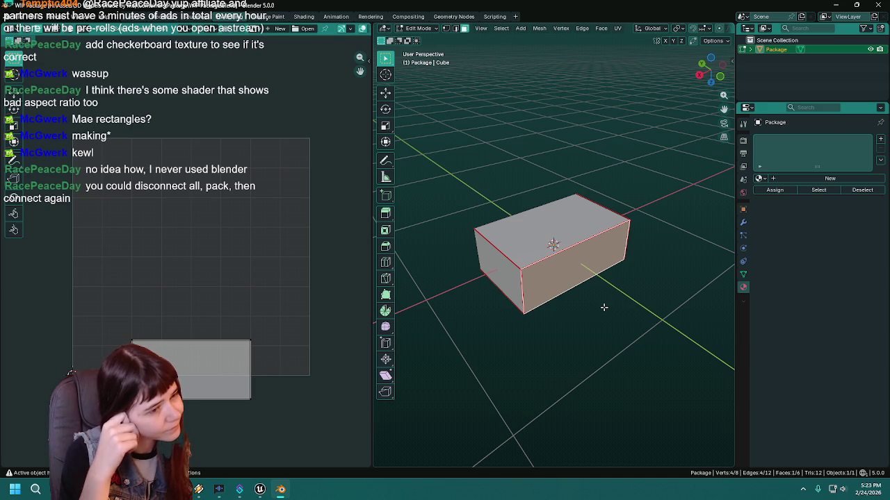
{"action": "mouse_move", "coordinate": [573, 330]}
{"action": "left_mouse_down"}
{"action": "mouse_move", "coordinate": [614, 280]}
{"action": "mouse_move", "coordinate": [550, 291]}
{"action": "mouse_move", "coordinate": [671, 296]}
{"action": "mouse_move", "coordinate": [595, 292]}
{"action": "left_mouse_up"}
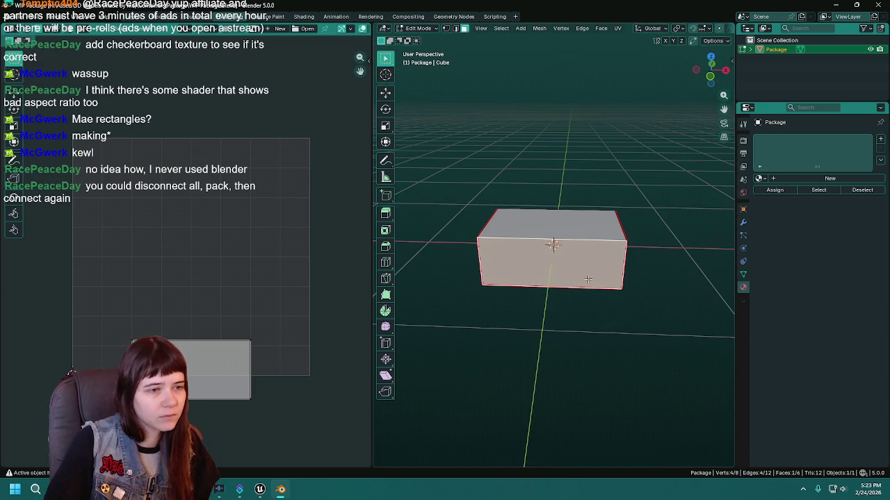
{"action": "mouse_move", "coordinate": [604, 333]}
{"action": "left_mouse_down"}
{"action": "mouse_move", "coordinate": [558, 246]}
{"action": "mouse_move", "coordinate": [561, 230]}
{"action": "left_mouse_up"}
{"action": "key", "text": "a"}
{"action": "left_click", "coordinate": [546, 238]}
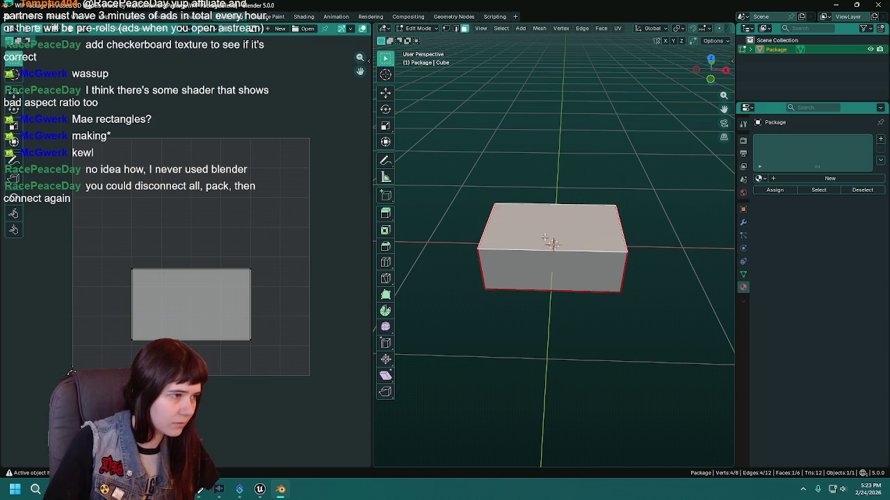
Step: Select the box's front face and save WIP Package.blend
{"action": "key", "text": "a"}
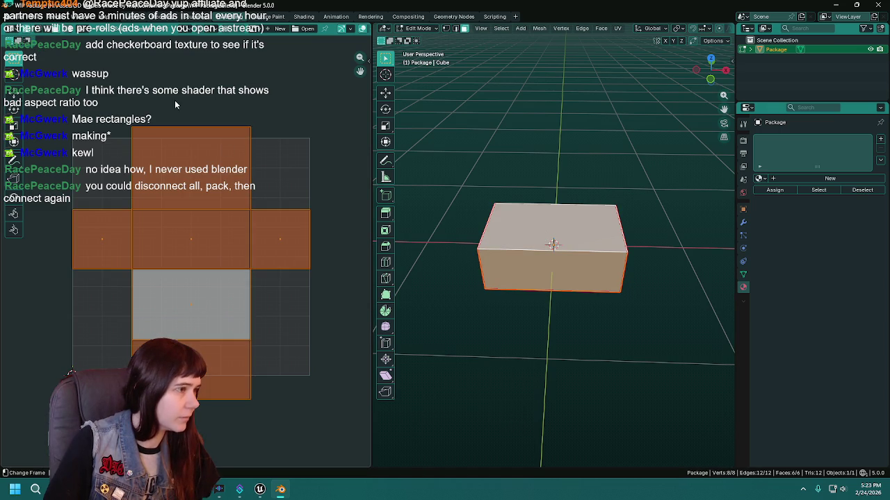
{"action": "left_click", "coordinate": [550, 304]}
{"action": "left_click", "coordinate": [560, 267]}
{"action": "scroll", "coordinate": [561, 266], "scroll_direction": "up", "scroll_amount": 2}
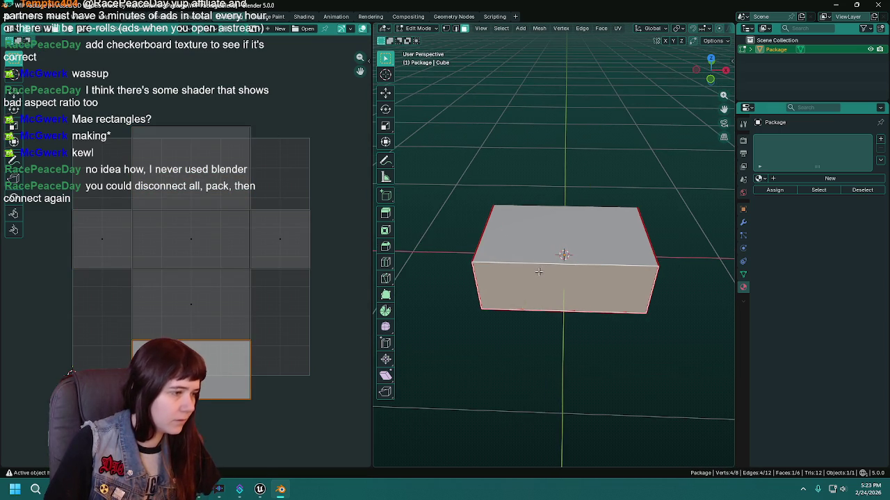
{"action": "key", "text": "ctrl+s"}
Step: Select the left side face and shift its UV rectangle to the left
{"action": "left_click", "coordinate": [544, 236]}
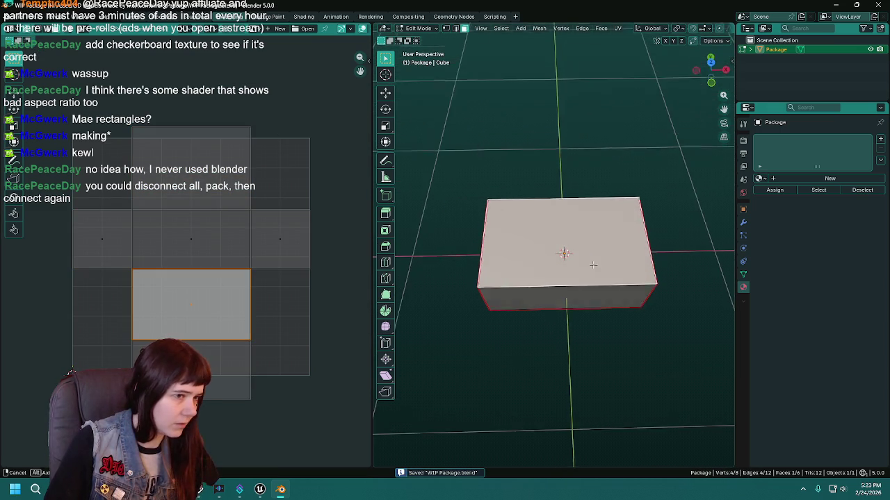
{"action": "mouse_move", "coordinate": [568, 247]}
{"action": "left_mouse_down"}
{"action": "mouse_move", "coordinate": [562, 370]}
{"action": "mouse_move", "coordinate": [551, 304]}
{"action": "mouse_move", "coordinate": [502, 336]}
{"action": "mouse_move", "coordinate": [582, 277]}
{"action": "mouse_move", "coordinate": [556, 292]}
{"action": "mouse_move", "coordinate": [526, 282]}
{"action": "mouse_move", "coordinate": [566, 236]}
{"action": "mouse_move", "coordinate": [603, 248]}
{"action": "mouse_move", "coordinate": [558, 258]}
{"action": "mouse_move", "coordinate": [561, 244]}
{"action": "left_mouse_up"}
{"action": "left_click", "coordinate": [526, 281]}
{"action": "left_click", "coordinate": [514, 244]}
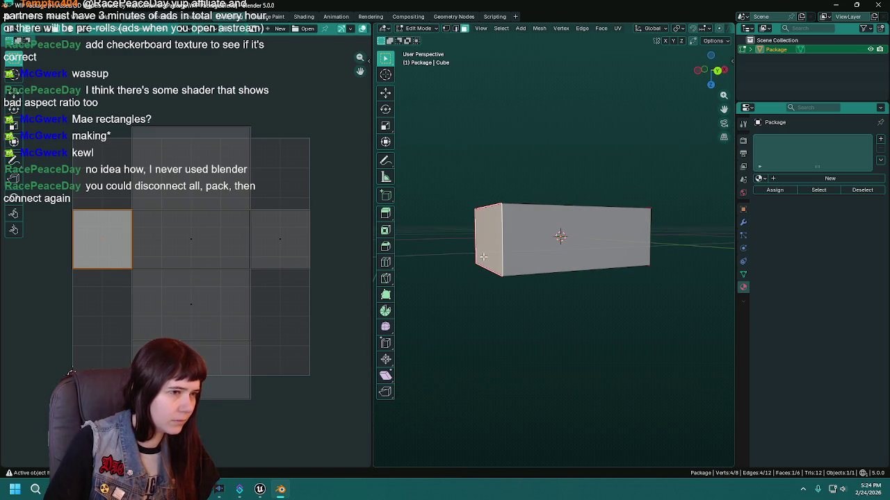
{"action": "left_click_drag", "start_coordinate": [488, 257], "coordinate": [515, 250]}
{"action": "key", "text": "g"}
{"action": "key", "text": "x"}
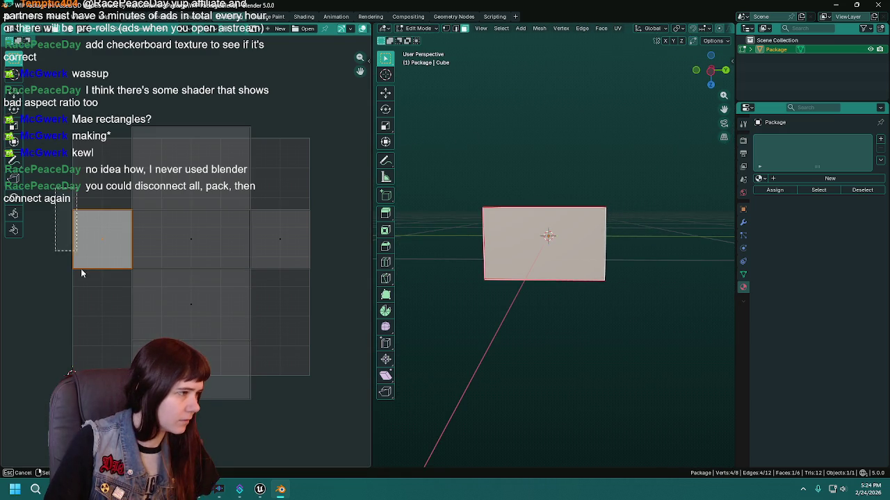
{"action": "key", "text": "Escape"}
{"action": "key", "text": "g"}
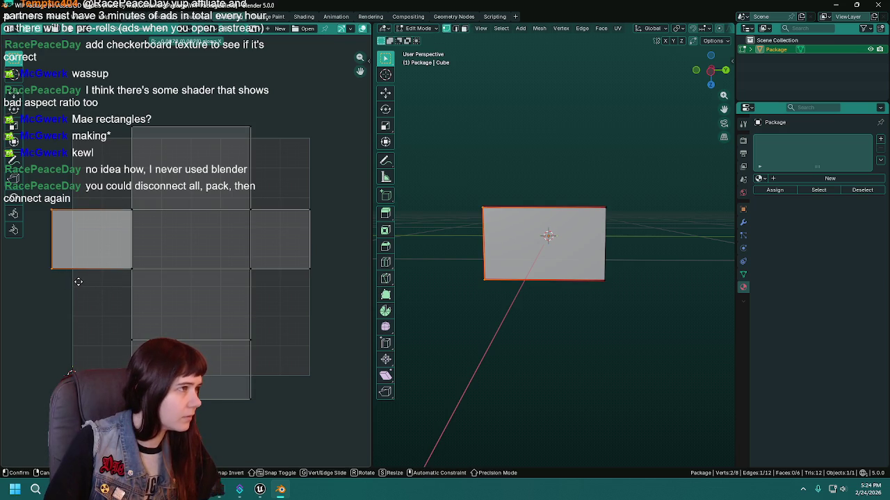
{"action": "left_click", "coordinate": [75, 280]}
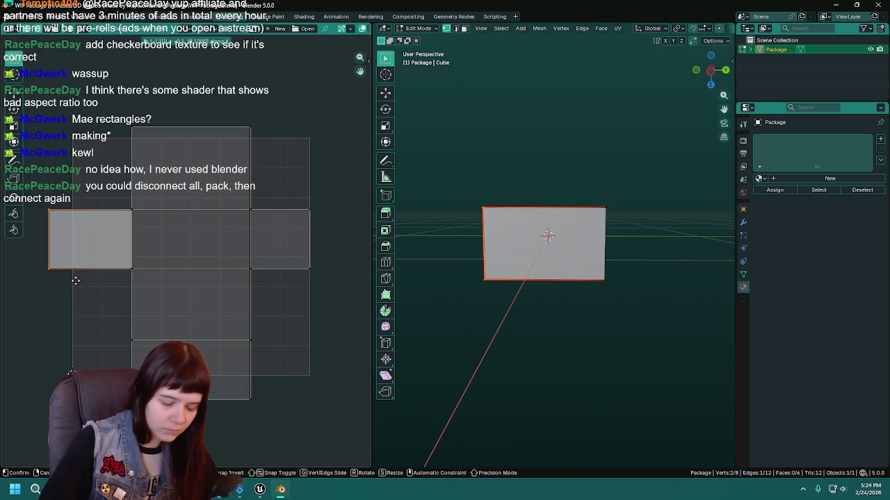
Step: Drag the right UV island's right edge outward to widen it
{"action": "key", "text": "b"}
{"action": "left_click_drag", "start_coordinate": [293, 190], "coordinate": [312, 312]}
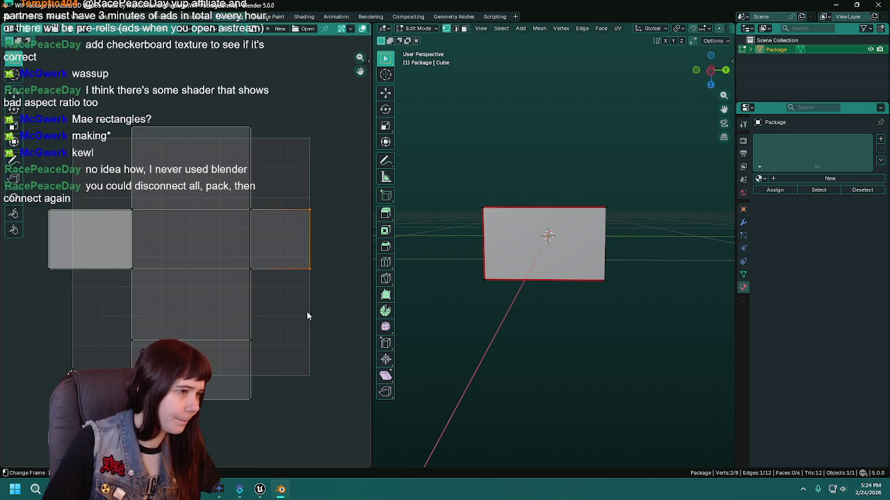
{"action": "key", "text": "g"}
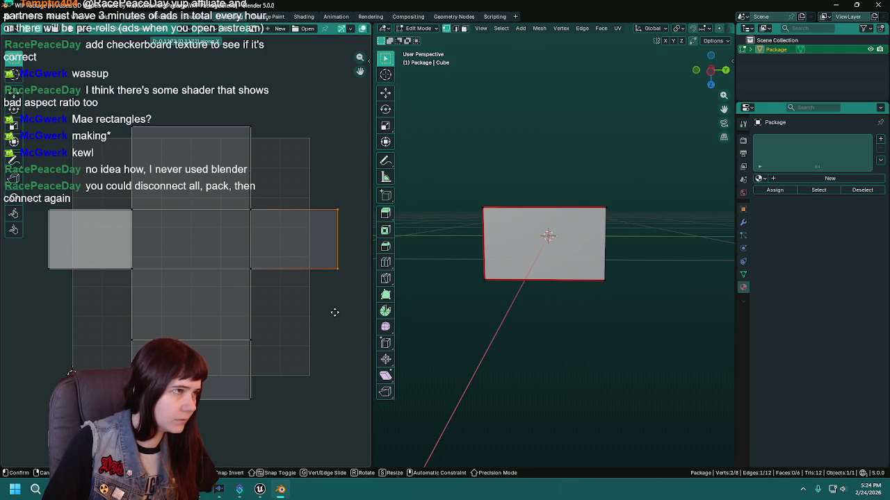
{"action": "left_click", "coordinate": [335, 312]}
Step: In face select mode, check the top and right faces' UVs and save again
{"action": "mouse_move", "coordinate": [528, 298]}
{"action": "left_mouse_down"}
{"action": "mouse_move", "coordinate": [592, 278]}
{"action": "mouse_move", "coordinate": [557, 266]}
{"action": "mouse_move", "coordinate": [540, 236]}
{"action": "mouse_move", "coordinate": [582, 153]}
{"action": "mouse_move", "coordinate": [580, 228]}
{"action": "mouse_move", "coordinate": [474, 328]}
{"action": "mouse_move", "coordinate": [533, 319]}
{"action": "mouse_move", "coordinate": [533, 294]}
{"action": "mouse_move", "coordinate": [569, 254]}
{"action": "mouse_move", "coordinate": [574, 314]}
{"action": "mouse_move", "coordinate": [522, 310]}
{"action": "mouse_move", "coordinate": [565, 354]}
{"action": "mouse_move", "coordinate": [570, 244]}
{"action": "mouse_move", "coordinate": [552, 291]}
{"action": "mouse_move", "coordinate": [547, 277]}
{"action": "mouse_move", "coordinate": [567, 240]}
{"action": "mouse_move", "coordinate": [595, 250]}
{"action": "mouse_move", "coordinate": [449, 260]}
{"action": "left_mouse_up"}
{"action": "key", "text": "3"}
{"action": "left_click", "coordinate": [577, 251]}
{"action": "left_click", "coordinate": [580, 244]}
{"action": "mouse_move", "coordinate": [565, 250]}
{"action": "left_mouse_down"}
{"action": "mouse_move", "coordinate": [586, 228]}
{"action": "mouse_move", "coordinate": [562, 278]}
{"action": "mouse_move", "coordinate": [519, 282]}
{"action": "left_mouse_up"}
{"action": "left_click", "coordinate": [586, 228]}
{"action": "mouse_move", "coordinate": [609, 323]}
{"action": "left_mouse_down"}
{"action": "mouse_move", "coordinate": [590, 435]}
{"action": "mouse_move", "coordinate": [579, 223]}
{"action": "mouse_move", "coordinate": [522, 302]}
{"action": "mouse_move", "coordinate": [556, 341]}
{"action": "left_mouse_up"}
{"action": "key", "text": "ctrl+s"}
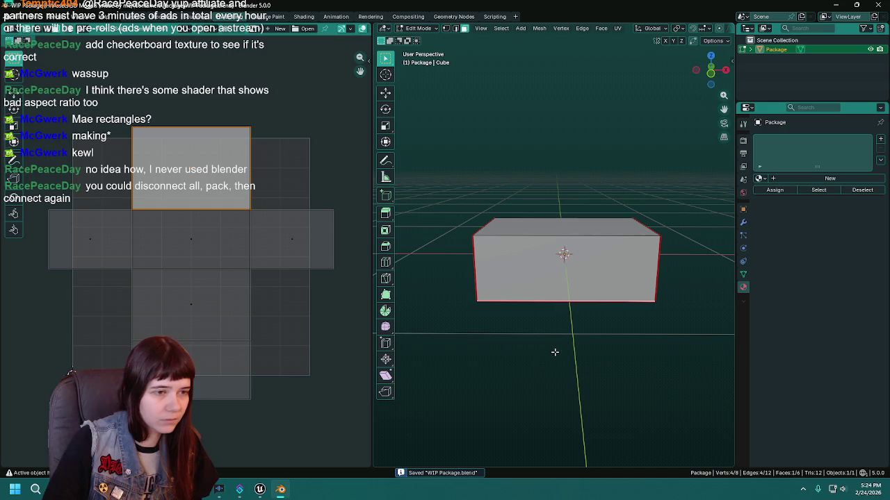
Step: Scale down and reposition all UV islands to fit the texture square, then save
{"action": "key", "text": "a"}
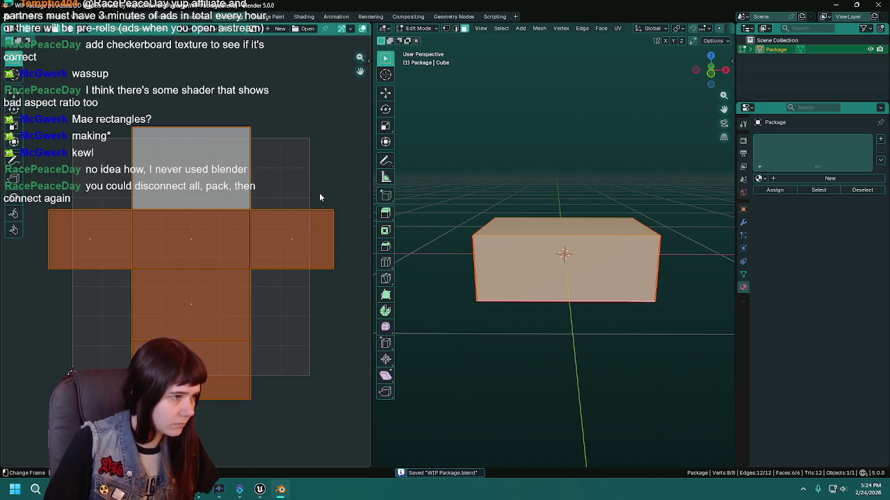
{"action": "key", "text": "s"}
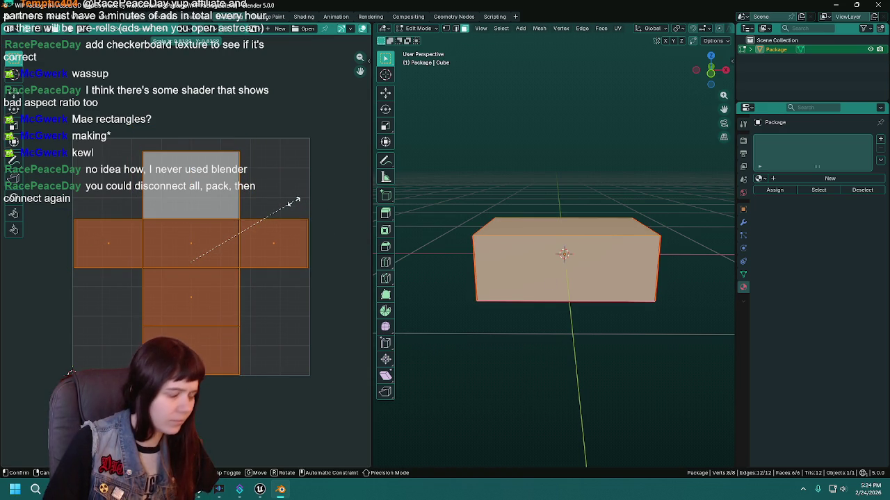
{"action": "left_click", "coordinate": [294, 206]}
{"action": "key", "text": "g"}
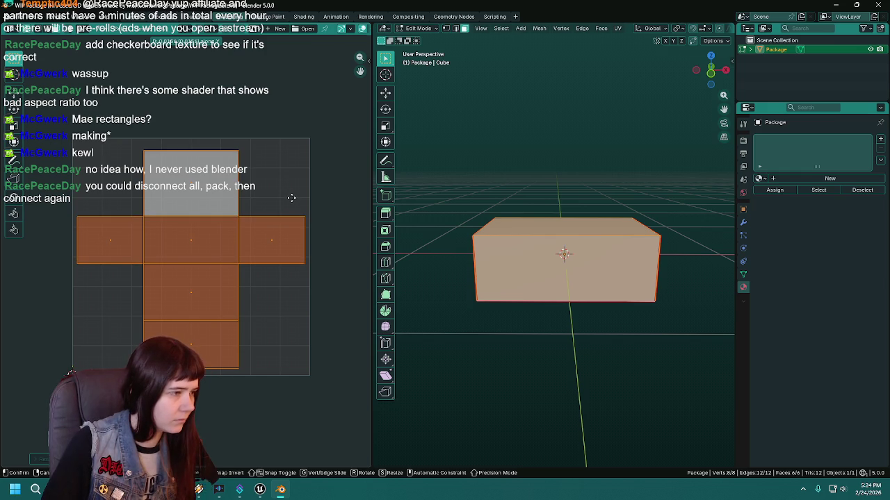
{"action": "left_click", "coordinate": [291, 198]}
{"action": "key", "text": "ctrl+s"}
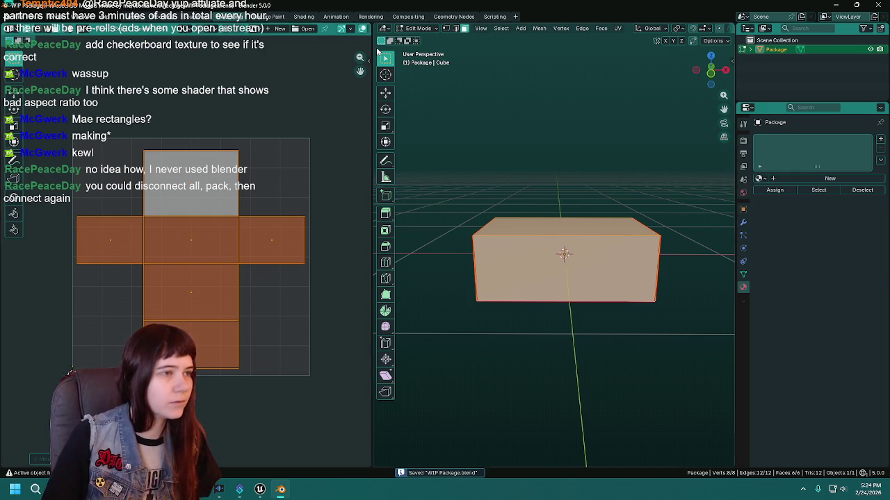
Step: Back in object mode in Layout, export the box as FBX over Package.fbx
{"action": "left_click", "coordinate": [125, 16]}
{"action": "key", "text": "Tab"}
{"action": "key", "text": "Tab"}
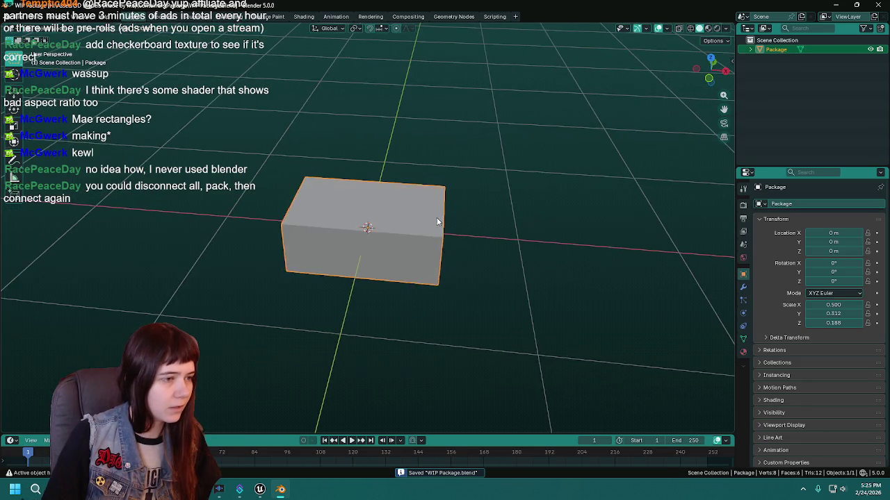
{"action": "key", "text": "KP_Decimal"}
{"action": "key", "text": "F3"}
{"action": "key", "text": "Return"}
{"action": "left_click", "coordinate": [599, 98]}
{"action": "double_click", "coordinate": [382, 120]}
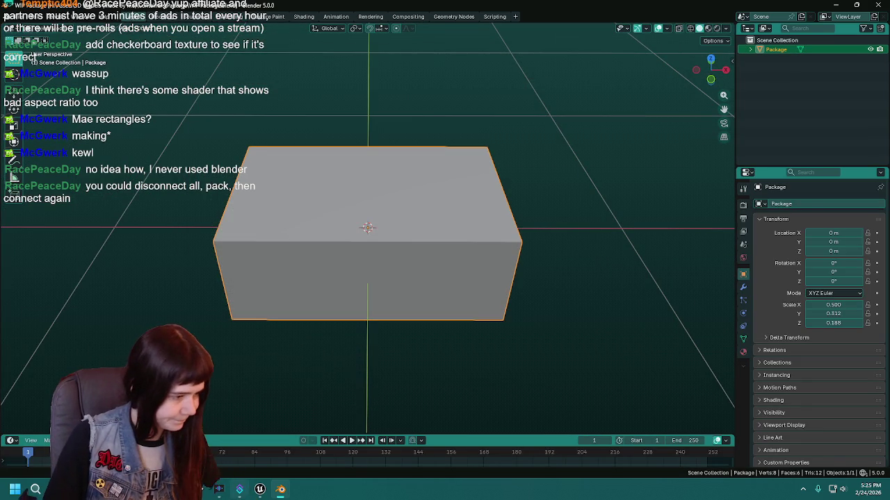
{"action": "key", "text": "alt+Tab"}
{"action": "key", "text": "ctrl+space"}
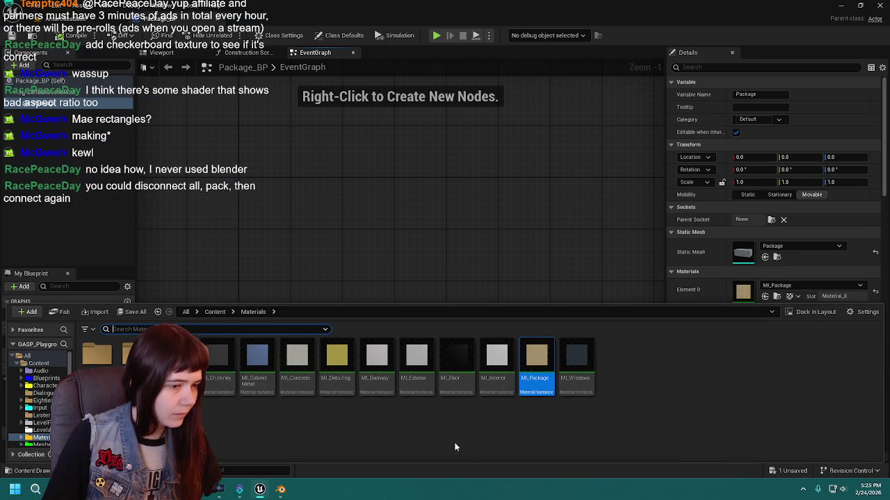
Step: Reimport the Package mesh from Content > Meshes, inspect the box, then open the AntarcticaBase level
{"action": "left_click", "coordinate": [215, 311]}
{"action": "double_click", "coordinate": [518, 366]}
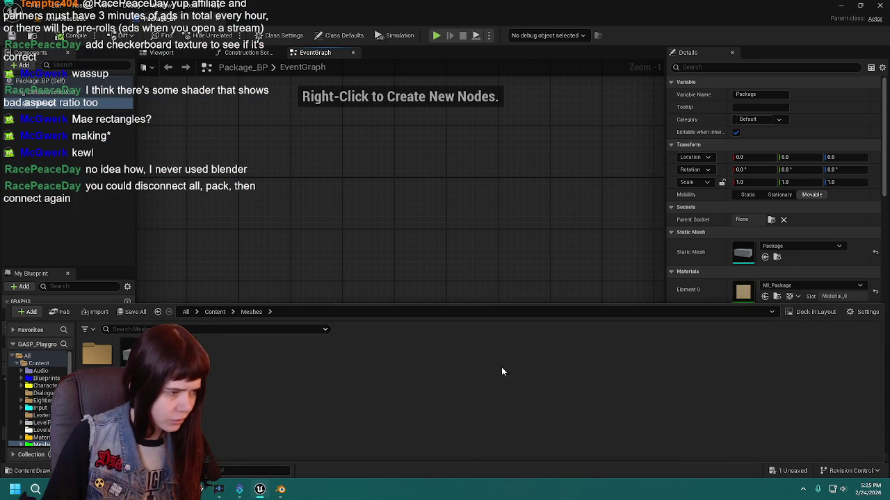
{"action": "right_click", "coordinate": [146, 358]}
{"action": "left_click", "coordinate": [212, 102]}
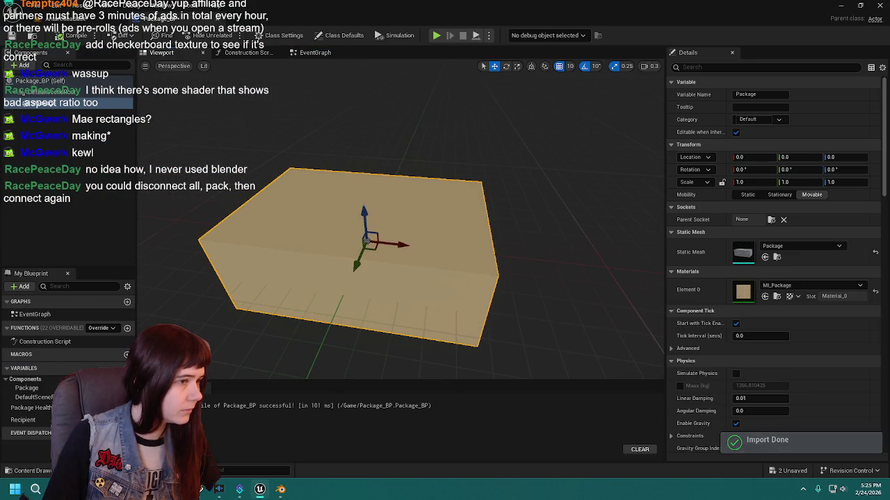
{"action": "key", "text": "f"}
{"action": "mouse_move", "coordinate": [357, 82]}
{"action": "left_mouse_down"}
{"action": "mouse_move", "coordinate": [376, 63]}
{"action": "mouse_move", "coordinate": [358, 81]}
{"action": "left_mouse_up"}
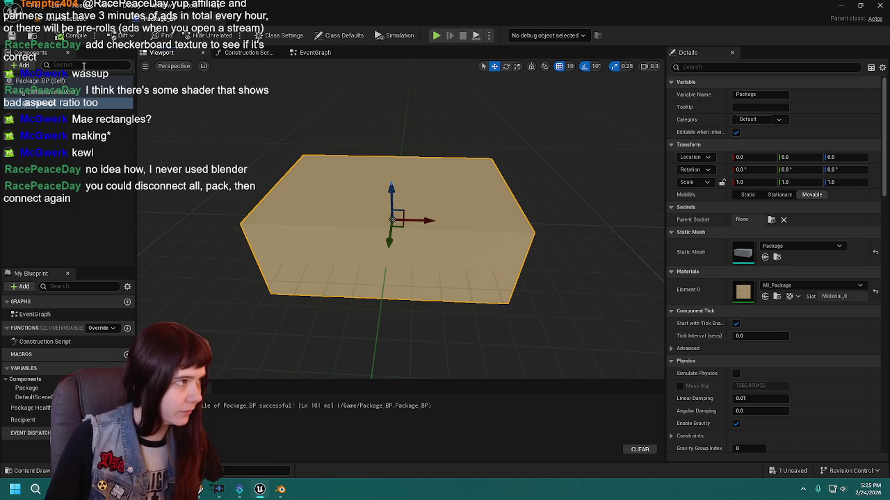
{"action": "left_click", "coordinate": [56, 19]}
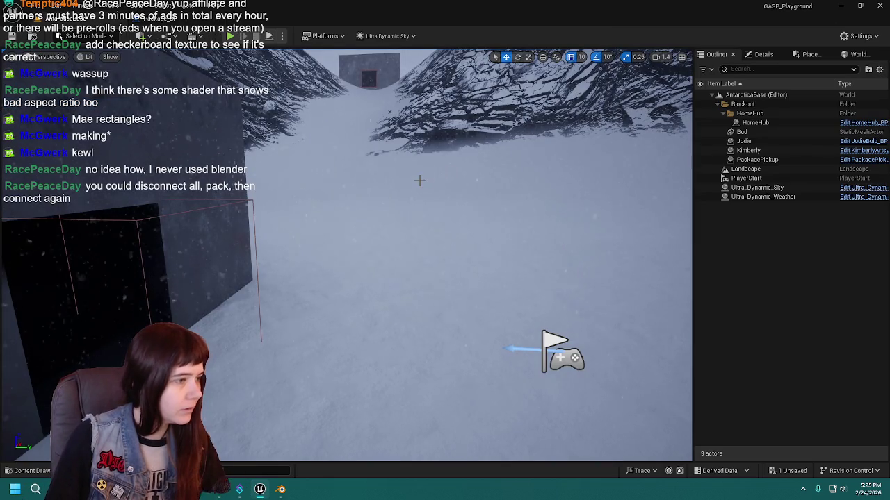
Step: Check Package_BP's EventGraph, save all assets, and fly the camera toward the base blockout boxes
{"action": "left_click", "coordinate": [178, 18]}
{"action": "left_click", "coordinate": [312, 53]}
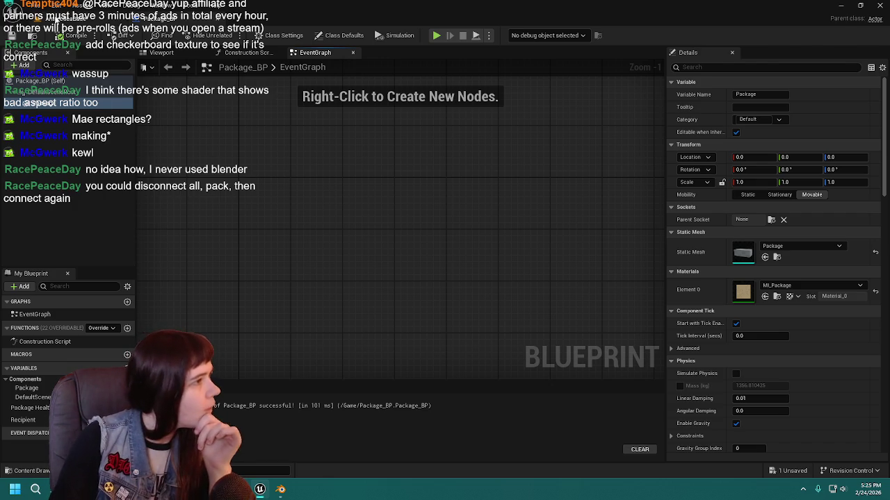
{"action": "key", "text": "alt+Tab"}
{"action": "key", "text": "ctrl+s"}
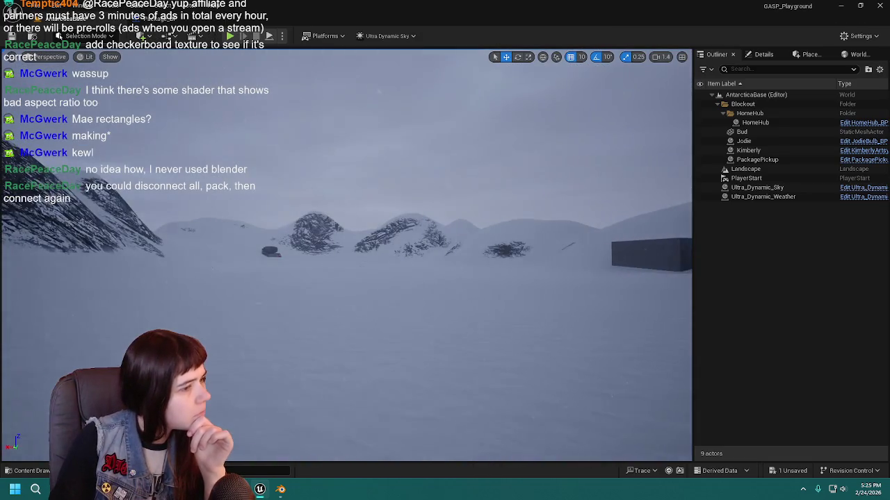
{"action": "key", "text": "w"}
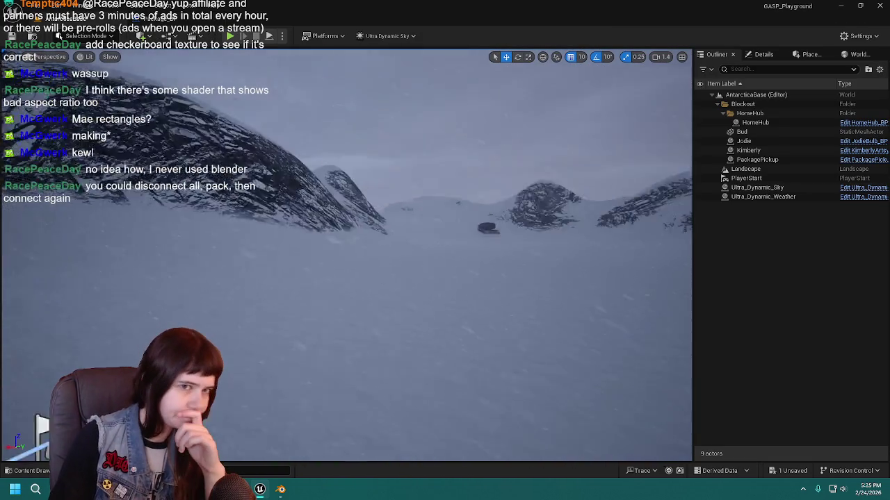
{"action": "left_click_drag", "start_coordinate": [487, 305], "coordinate": [459, 294]}
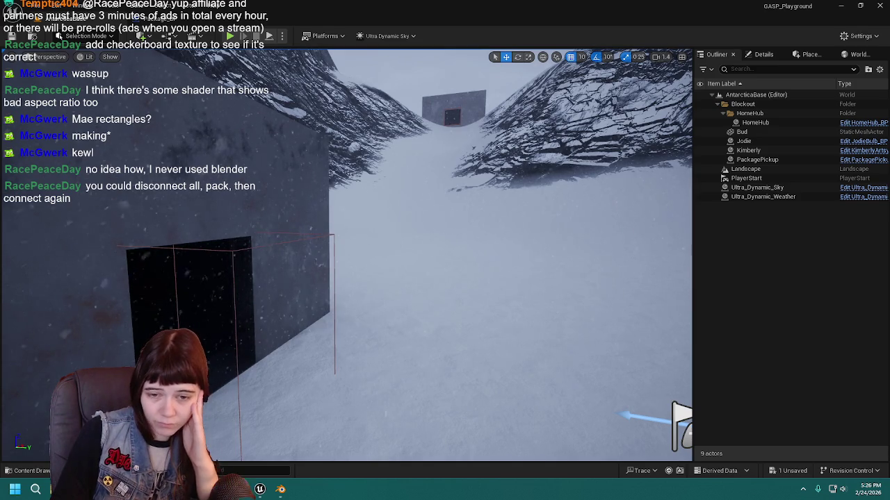
{"action": "key", "text": "alt+Tab"}
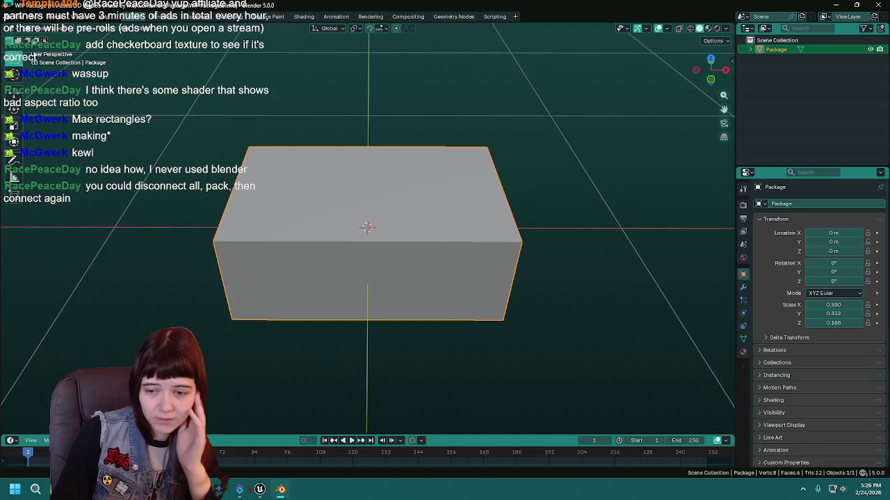
Step: Save WIP Package.blend, minimize Blender, and fly the Unreal camera toward the snowy mountains
{"action": "key", "text": "ctrl+s"}
{"action": "left_click", "coordinate": [831, 5]}
{"action": "mouse_move", "coordinate": [473, 260]}
{"action": "left_mouse_down"}
{"action": "mouse_move", "coordinate": [514, 244]}
{"action": "mouse_move", "coordinate": [518, 231]}
{"action": "left_mouse_up"}
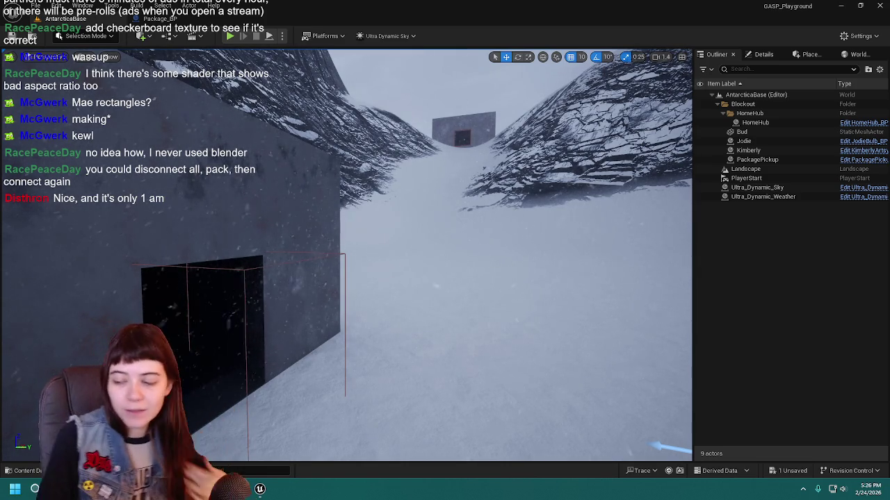
{"action": "mouse_move", "coordinate": [567, 233]}
{"action": "left_mouse_down"}
{"action": "mouse_move", "coordinate": [485, 187]}
{"action": "mouse_move", "coordinate": [512, 186]}
{"action": "left_mouse_up"}
{"action": "key", "text": "ctrl+space"}
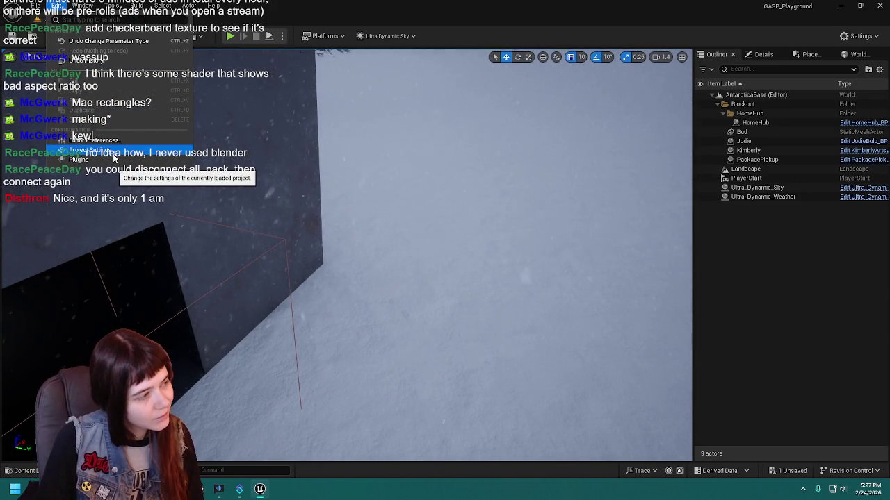
{"action": "left_click", "coordinate": [705, 243]}
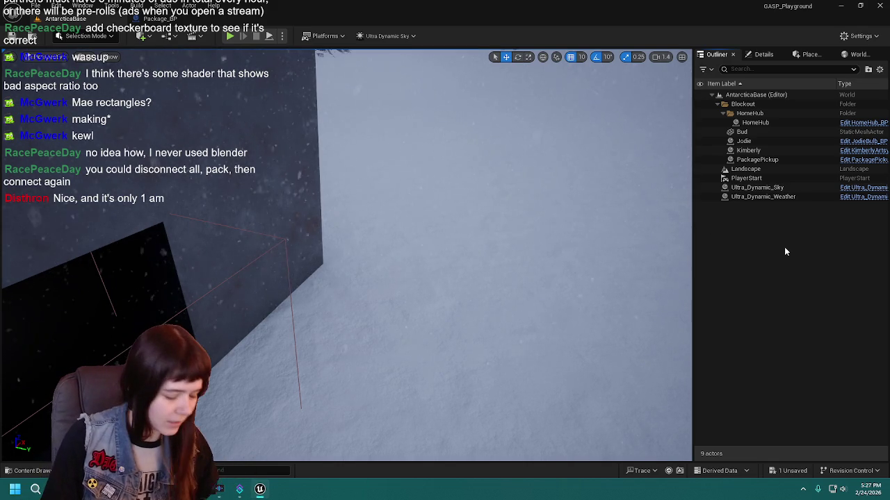
{"action": "left_click_drag", "start_coordinate": [574, 223], "coordinate": [584, 210]}
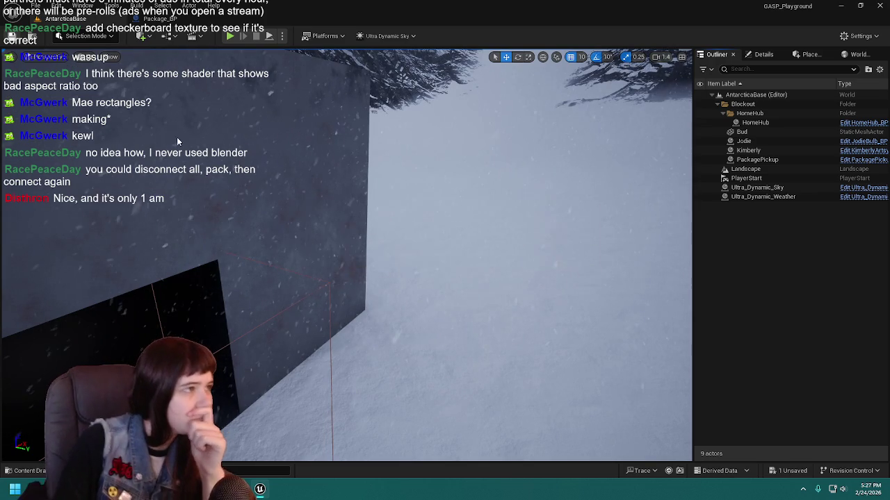
{"action": "mouse_move", "coordinate": [257, 208]}
{"action": "left_mouse_down"}
{"action": "mouse_move", "coordinate": [351, 208]}
{"action": "mouse_move", "coordinate": [337, 208]}
{"action": "mouse_move", "coordinate": [353, 230]}
{"action": "left_mouse_up"}
{"action": "scroll", "coordinate": [351, 210], "scroll_direction": "down", "scroll_amount": 1}
{"action": "scroll", "coordinate": [348, 209], "scroll_direction": "down", "scroll_amount": 1}
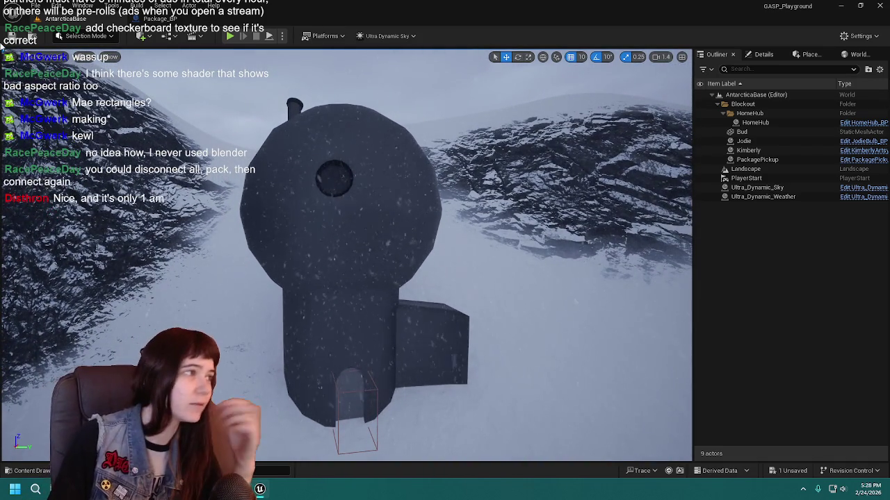
{"action": "left_click", "coordinate": [58, 6]}
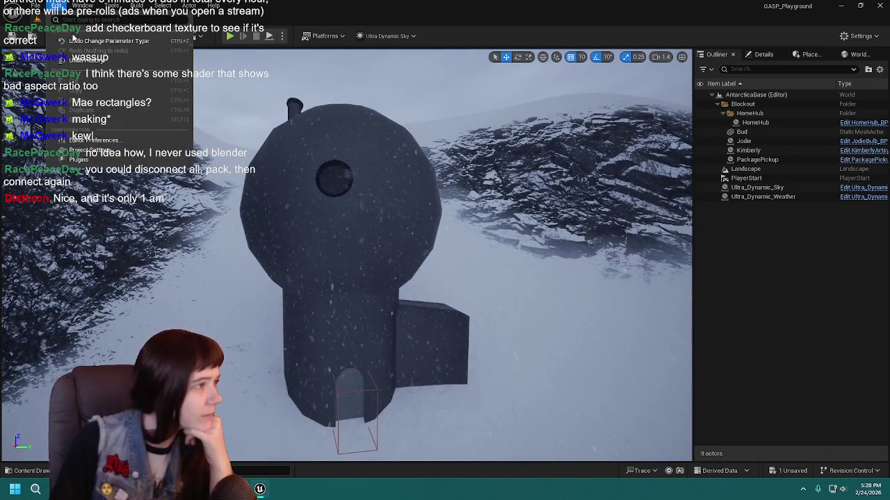
Step: In Project Settings Rendering, try Screen Space (Beta) as the Dynamic Global Illumination Method
{"action": "left_click", "coordinate": [86, 151]}
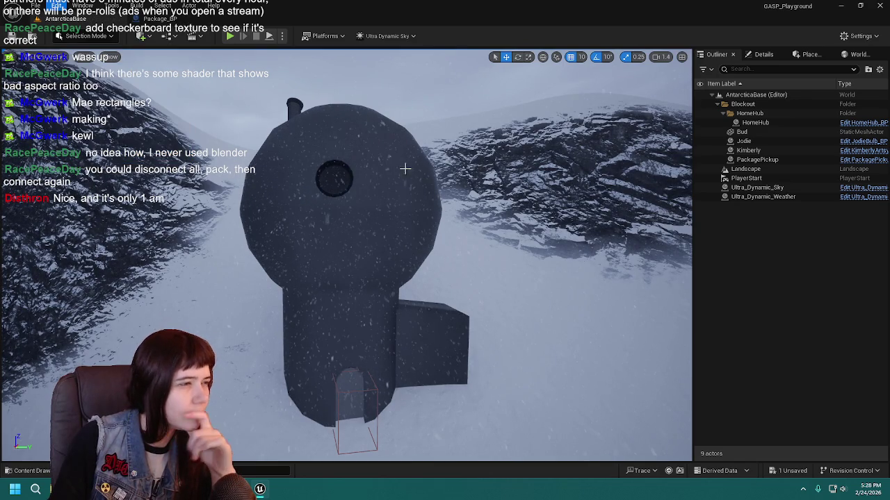
{"action": "scroll", "coordinate": [17, 210], "scroll_direction": "down", "scroll_amount": 2}
{"action": "scroll", "coordinate": [18, 209], "scroll_direction": "down", "scroll_amount": 5}
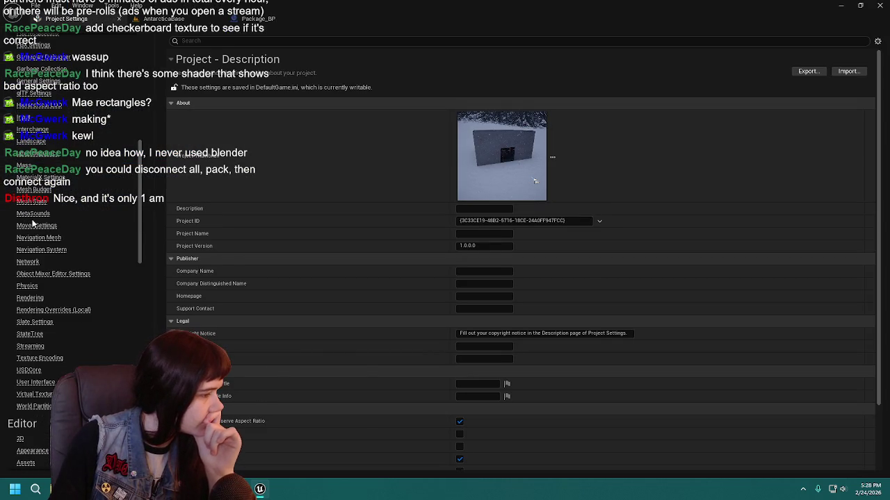
{"action": "left_click", "coordinate": [30, 297]}
{"action": "scroll", "coordinate": [389, 250], "scroll_direction": "down", "scroll_amount": 5}
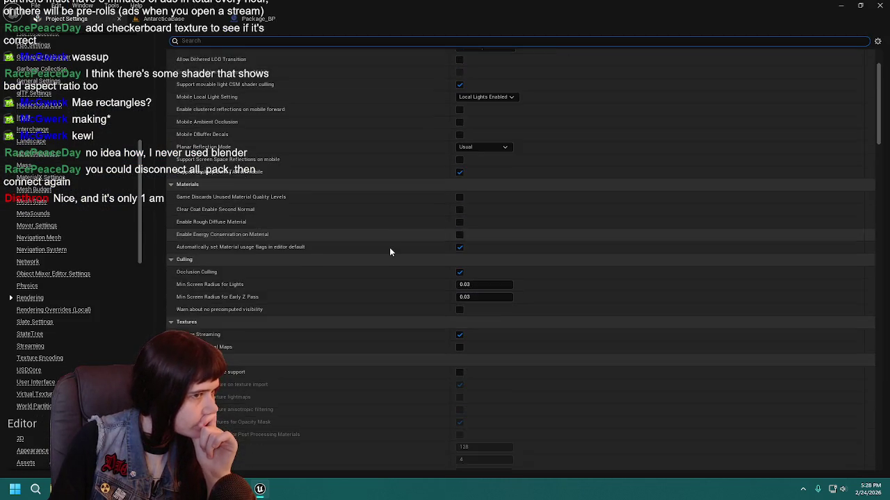
{"action": "scroll", "coordinate": [390, 249], "scroll_direction": "down", "scroll_amount": 8}
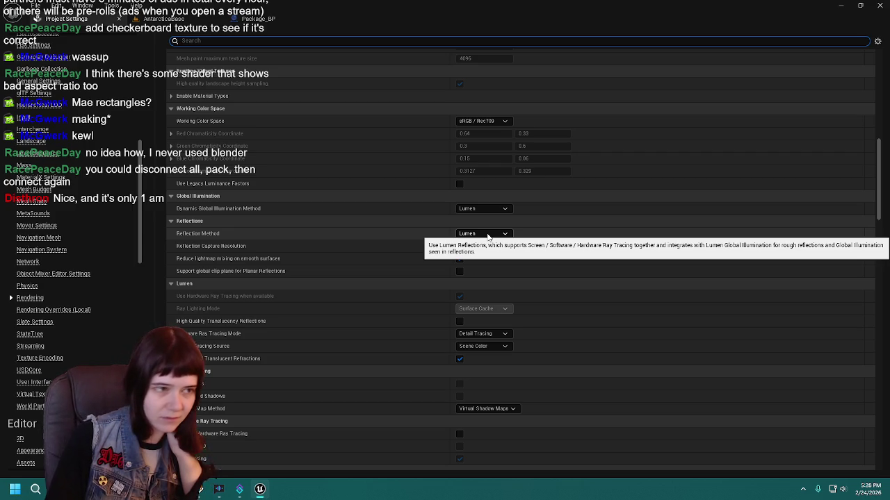
{"action": "left_click", "coordinate": [484, 209]}
{"action": "left_click", "coordinate": [485, 209]}
{"action": "left_click", "coordinate": [485, 209]}
{"action": "left_click", "coordinate": [484, 237]}
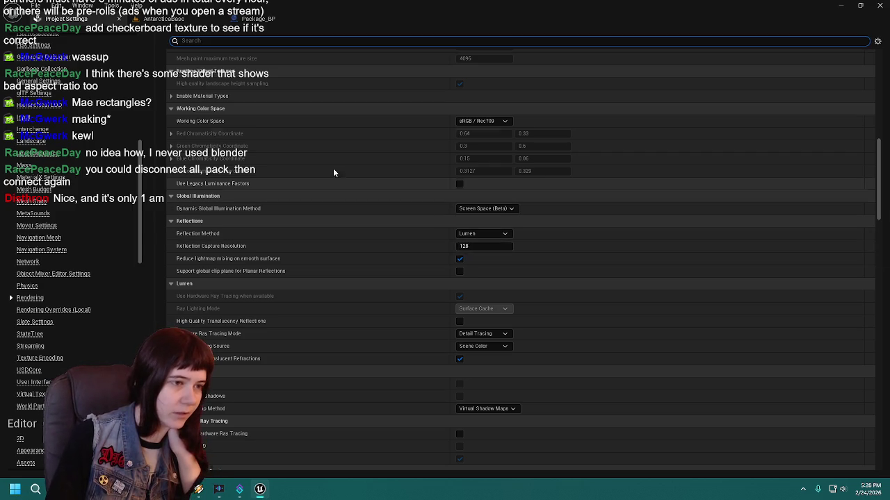
Step: Set Dynamic Global Illumination Method back to Lumen and return to the AntarcticaBase level
{"action": "left_click", "coordinate": [255, 18]}
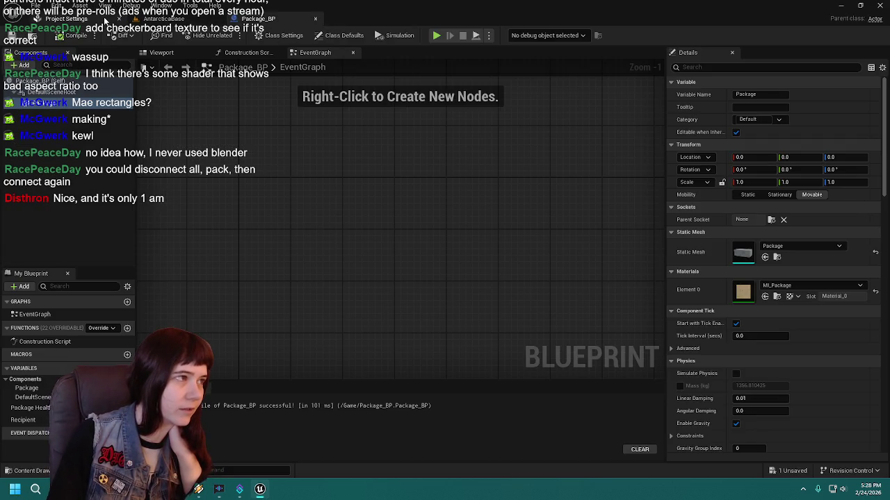
{"action": "left_click", "coordinate": [159, 19]}
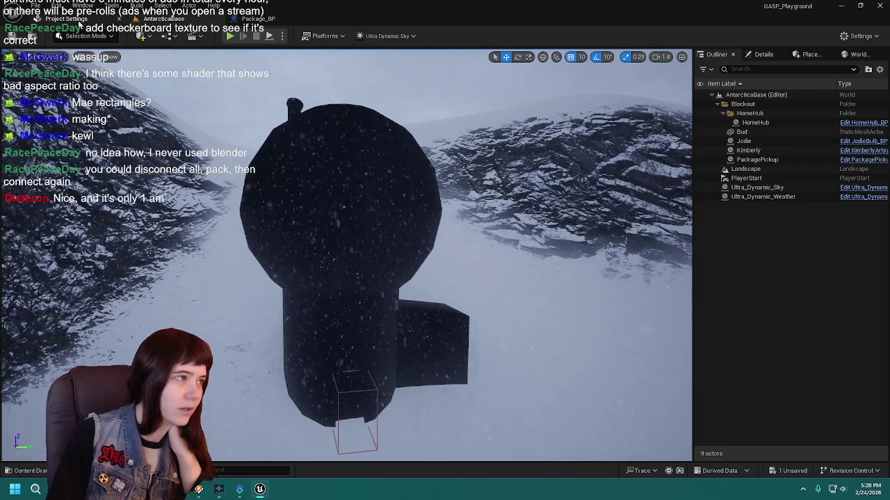
{"action": "left_click", "coordinate": [78, 23]}
{"action": "left_click", "coordinate": [487, 209]}
{"action": "left_click", "coordinate": [495, 227]}
{"action": "left_click", "coordinate": [195, 19]}
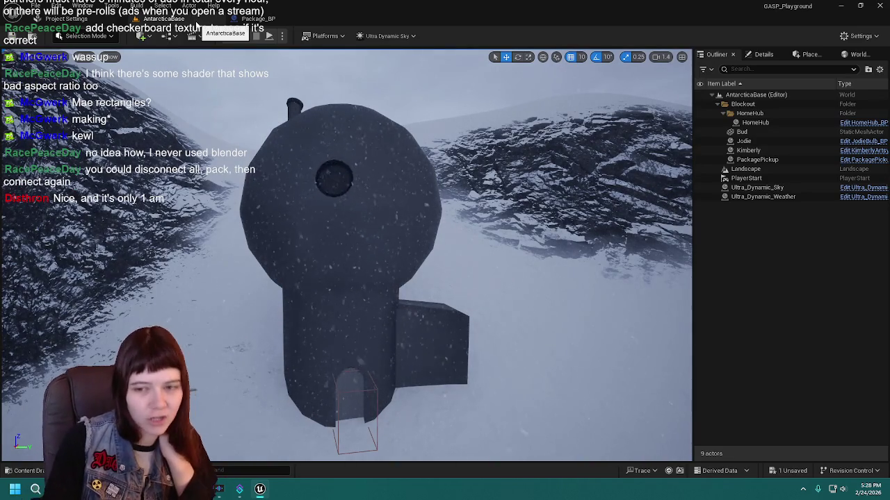
Step: Preview the package mesh in Package_BP, then select the Ultra_Dynamic_Weather actor in the level
{"action": "left_click", "coordinate": [268, 19]}
{"action": "left_click", "coordinate": [66, 18]}
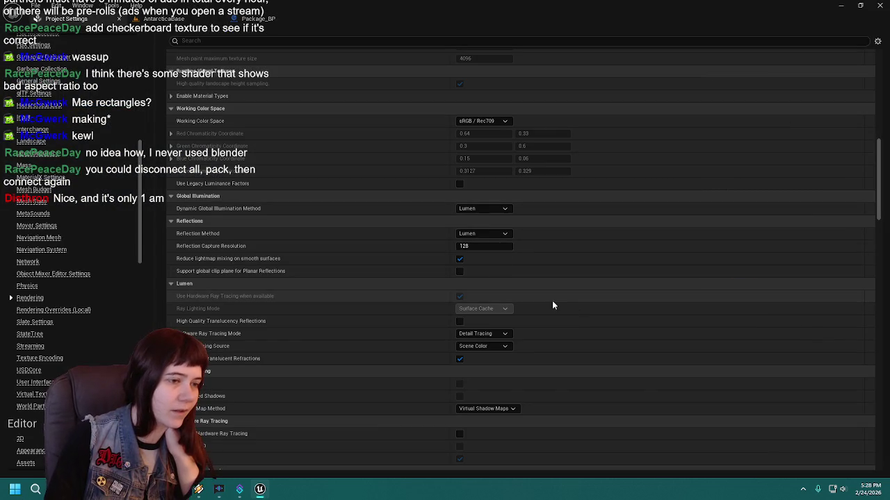
{"action": "scroll", "coordinate": [424, 226], "scroll_direction": "down", "scroll_amount": 15}
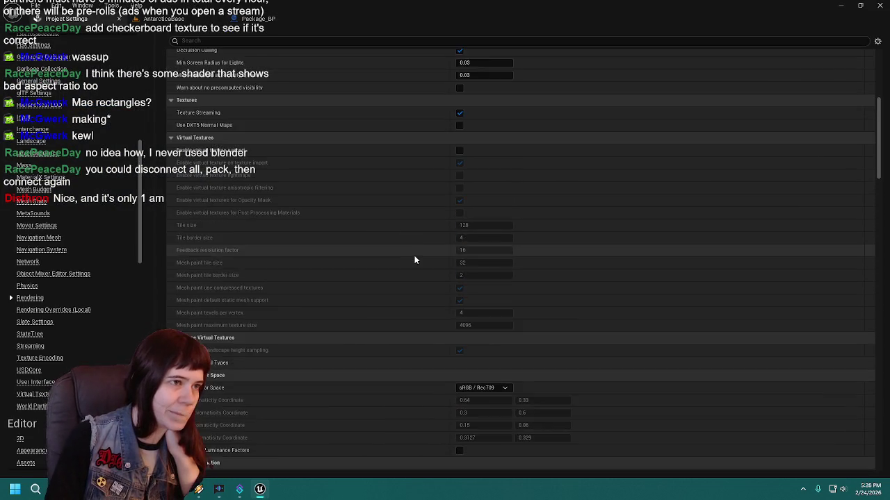
{"action": "scroll", "coordinate": [415, 261], "scroll_direction": "up", "scroll_amount": 5}
{"action": "left_click", "coordinate": [160, 19]}
{"action": "left_click", "coordinate": [264, 19]}
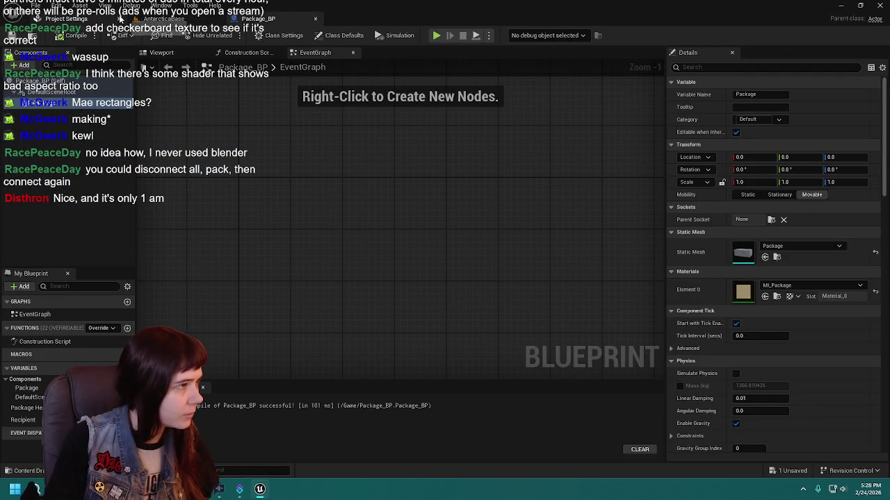
{"action": "left_click", "coordinate": [178, 53]}
{"action": "left_click", "coordinate": [163, 18]}
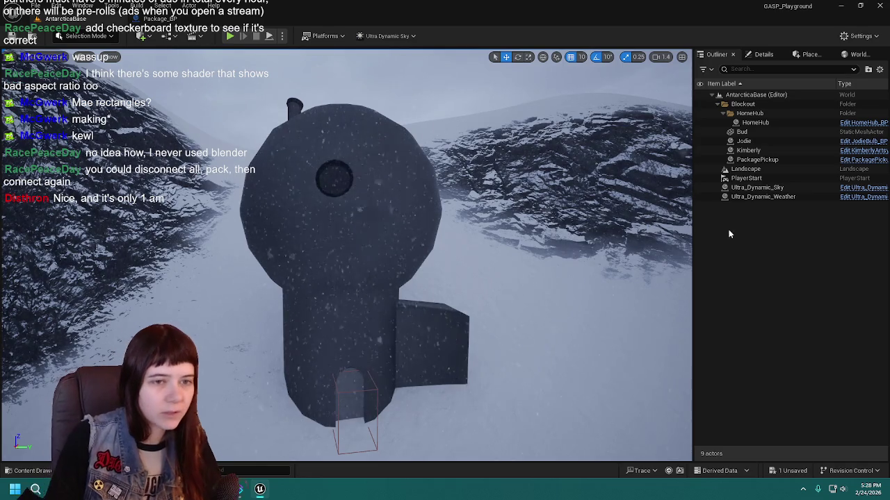
{"action": "left_click", "coordinate": [785, 197]}
Step: Browse the Ultra_Dynamic_Weather actor's properties in the Details panel
{"action": "left_click", "coordinate": [760, 56]}
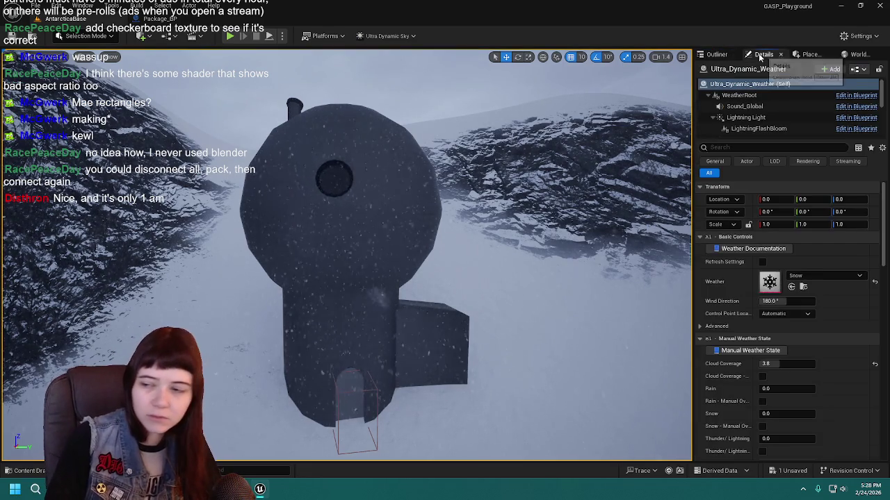
{"action": "scroll", "coordinate": [827, 292], "scroll_direction": "down", "scroll_amount": 2}
{"action": "scroll", "coordinate": [820, 313], "scroll_direction": "down", "scroll_amount": 3}
{"action": "scroll", "coordinate": [809, 306], "scroll_direction": "up", "scroll_amount": 2}
{"action": "scroll", "coordinate": [807, 304], "scroll_direction": "down", "scroll_amount": 2}
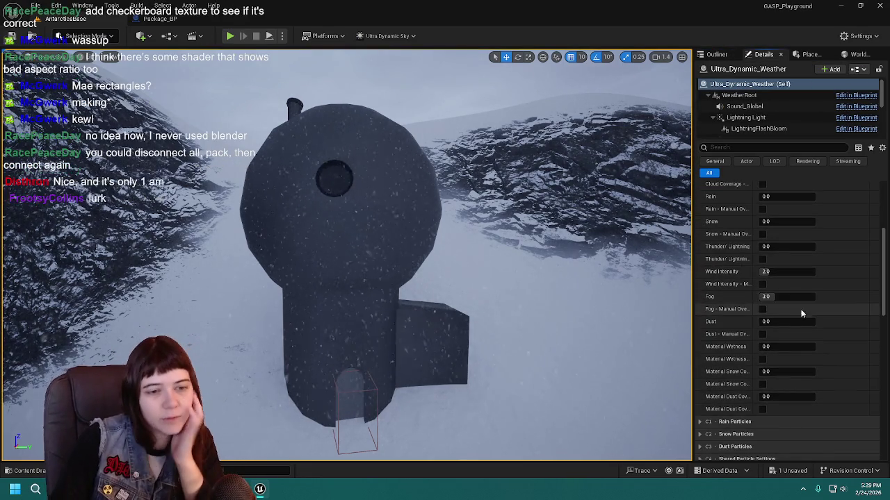
{"action": "scroll", "coordinate": [751, 339], "scroll_direction": "down", "scroll_amount": 5}
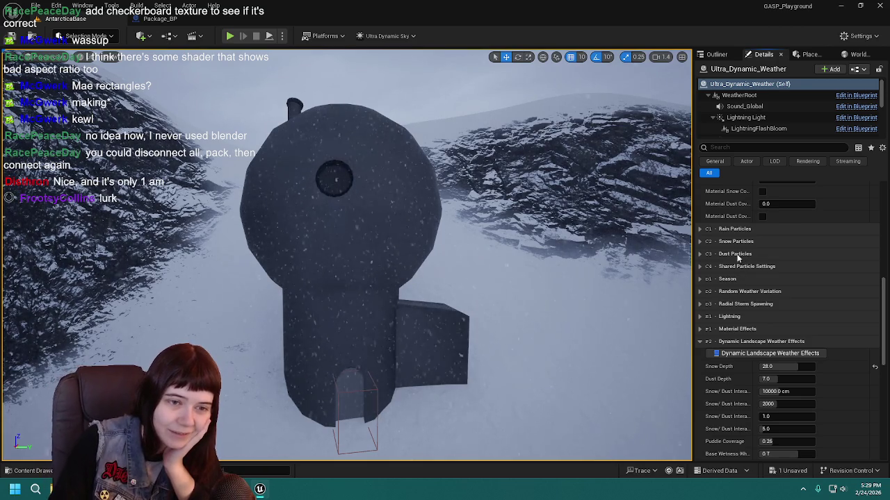
{"action": "scroll", "coordinate": [737, 311], "scroll_direction": "down", "scroll_amount": 10}
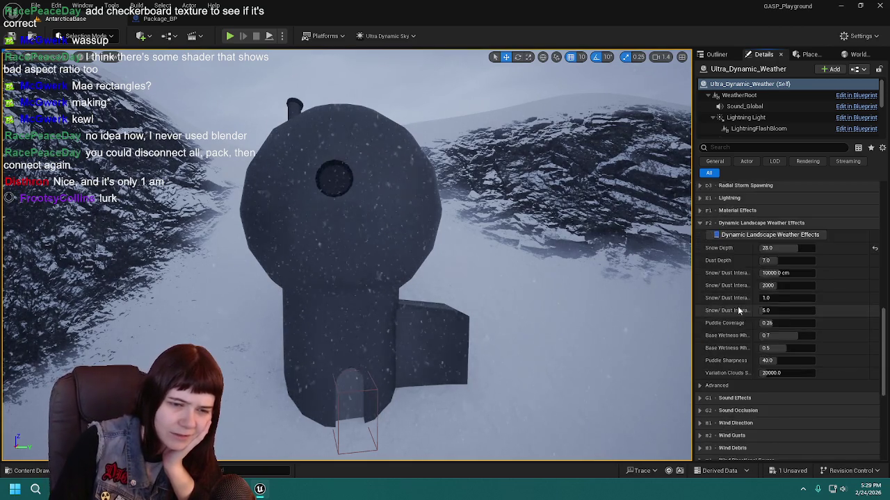
{"action": "scroll", "coordinate": [737, 306], "scroll_direction": "up", "scroll_amount": 10}
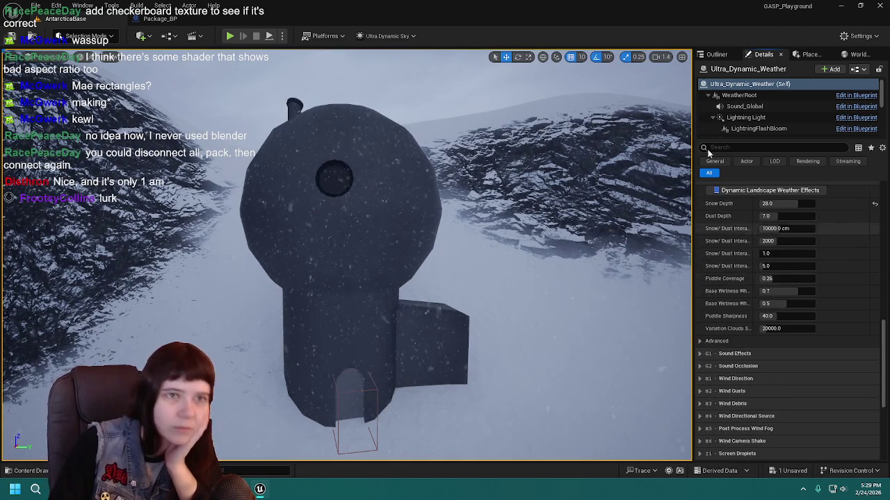
Step: Check Ultra_Dynamic_Sky's properties, then reselect the weather actor and open its Weather preset list
{"action": "left_click", "coordinate": [712, 55]}
{"action": "left_click", "coordinate": [757, 188]}
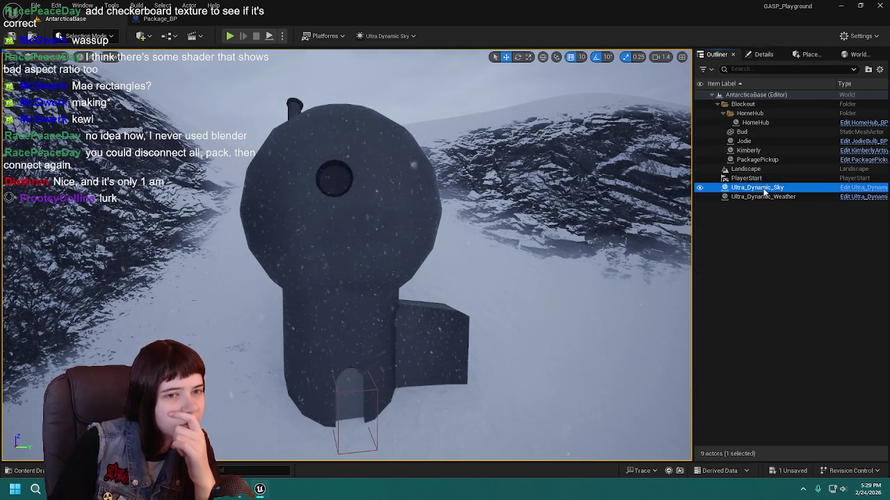
{"action": "left_click", "coordinate": [763, 54]}
{"action": "scroll", "coordinate": [735, 283], "scroll_direction": "up", "scroll_amount": 15}
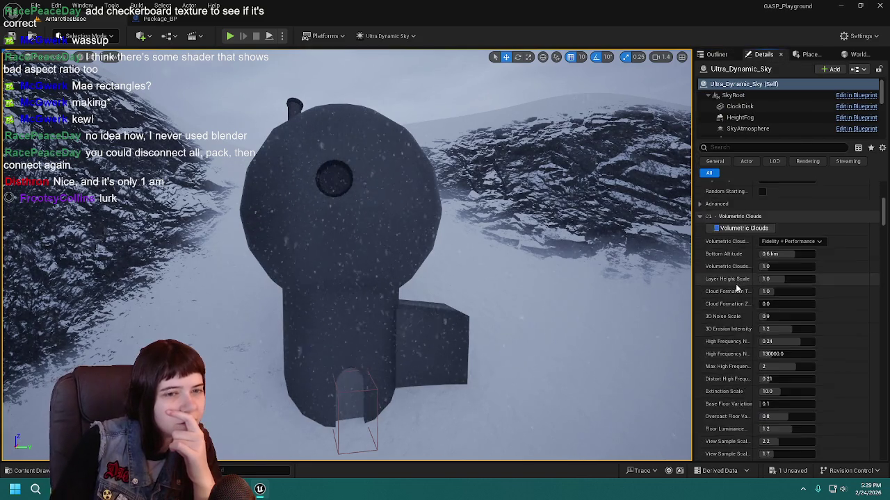
{"action": "left_click", "coordinate": [714, 55]}
{"action": "left_click", "coordinate": [772, 196]}
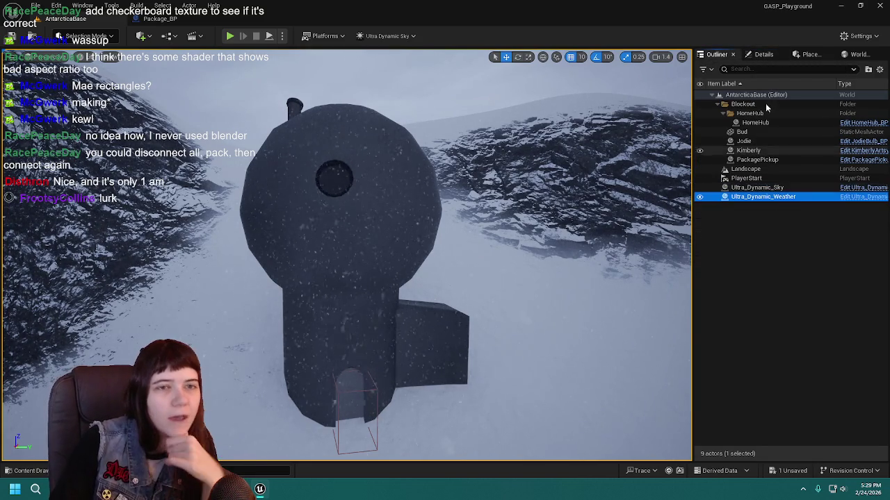
{"action": "left_click", "coordinate": [761, 54]}
{"action": "left_click", "coordinate": [805, 277]}
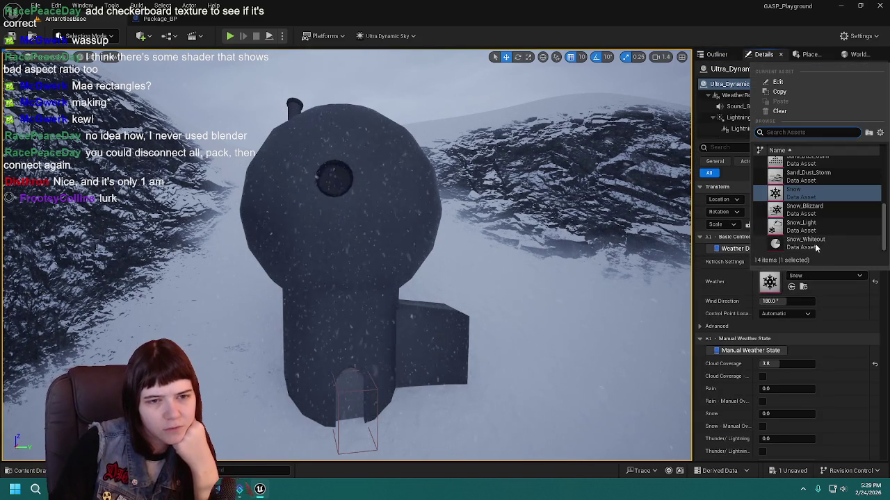
{"action": "left_click", "coordinate": [817, 229]}
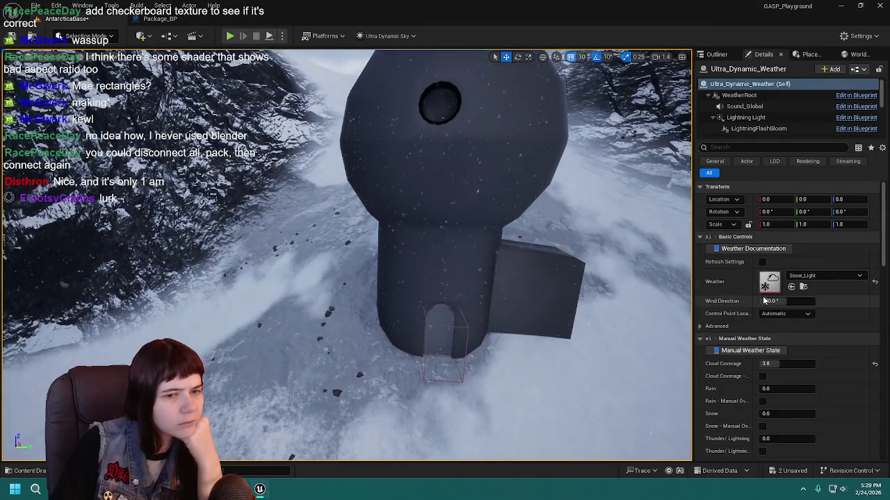
{"action": "scroll", "coordinate": [764, 305], "scroll_direction": "down", "scroll_amount": 2}
{"action": "left_click", "coordinate": [820, 231]}
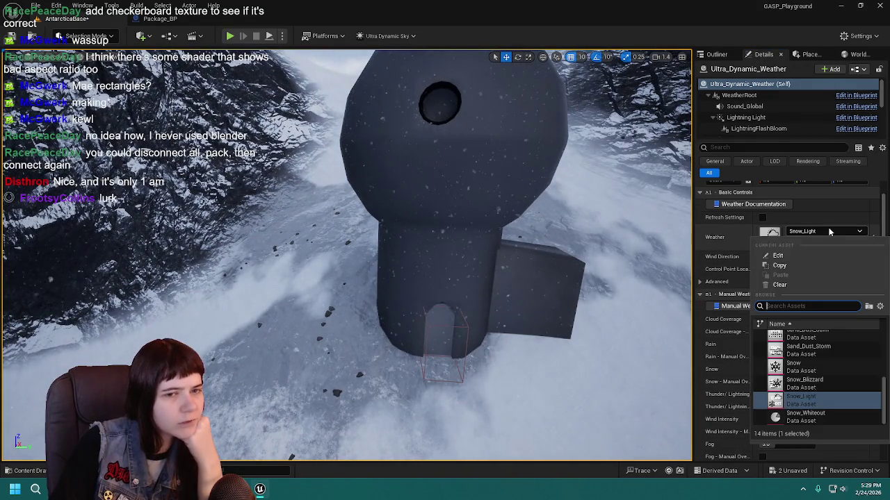
{"action": "left_click", "coordinate": [815, 366]}
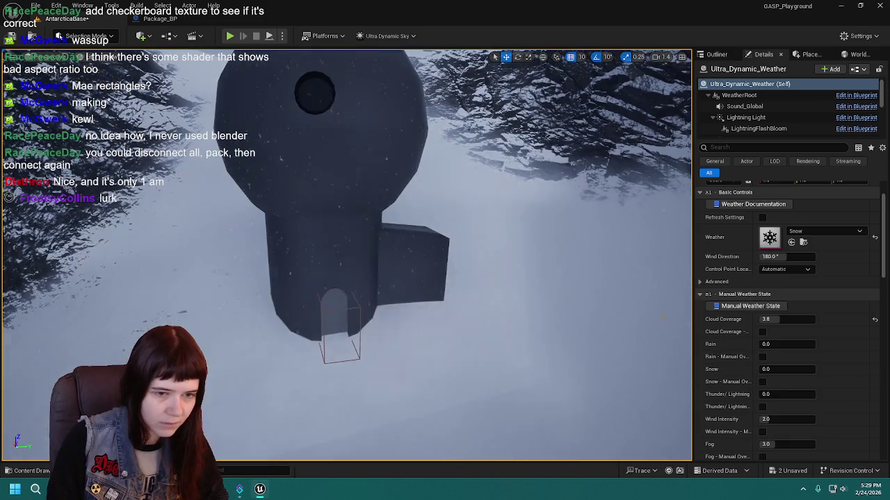
{"action": "scroll", "coordinate": [740, 336], "scroll_direction": "down", "scroll_amount": 15}
{"action": "scroll", "coordinate": [735, 312], "scroll_direction": "up", "scroll_amount": 2}
{"action": "scroll", "coordinate": [751, 275], "scroll_direction": "up", "scroll_amount": 3}
{"action": "scroll", "coordinate": [754, 277], "scroll_direction": "up", "scroll_amount": 10}
{"action": "left_click", "coordinate": [824, 276]}
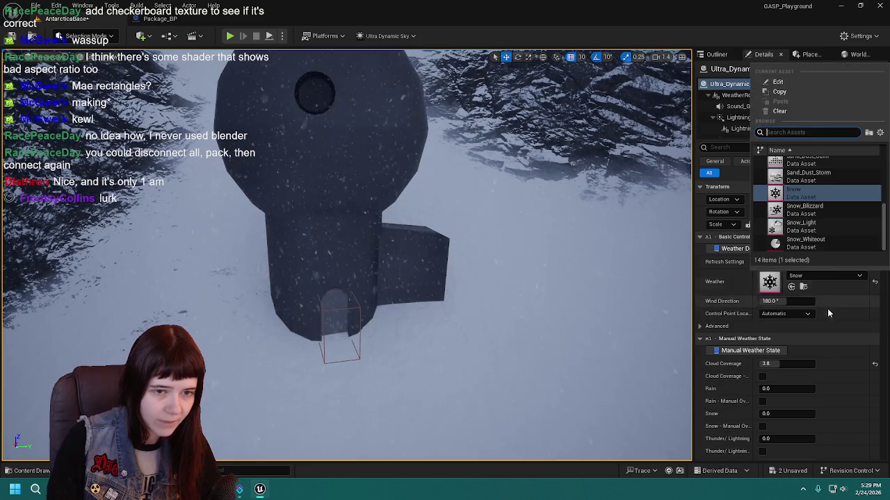
{"action": "left_click", "coordinate": [799, 224]}
{"action": "scroll", "coordinate": [758, 334], "scroll_direction": "down", "scroll_amount": 5}
{"action": "scroll", "coordinate": [749, 367], "scroll_direction": "down", "scroll_amount": 5}
{"action": "left_click_drag", "start_coordinate": [796, 354], "coordinate": [796, 354]}
{"action": "key", "text": "ctrl+z"}
{"action": "left_click", "coordinate": [792, 353]}
{"action": "scroll", "coordinate": [718, 378], "scroll_direction": "down", "scroll_amount": 3}
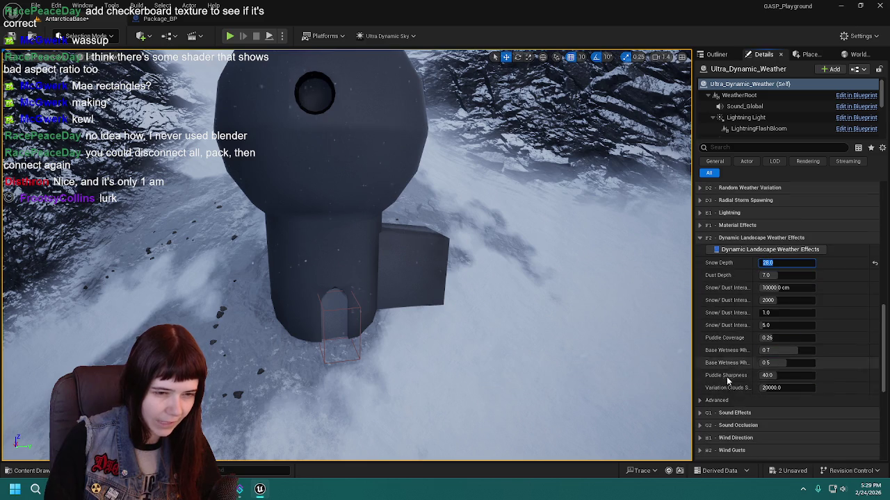
{"action": "mouse_move", "coordinate": [348, 257]}
{"action": "left_mouse_down"}
{"action": "mouse_move", "coordinate": [326, 209]}
{"action": "mouse_move", "coordinate": [347, 251]}
{"action": "mouse_move", "coordinate": [312, 229]}
{"action": "left_mouse_up"}
{"action": "scroll", "coordinate": [791, 358], "scroll_direction": "up", "scroll_amount": 3}
{"action": "scroll", "coordinate": [791, 359], "scroll_direction": "up", "scroll_amount": 10}
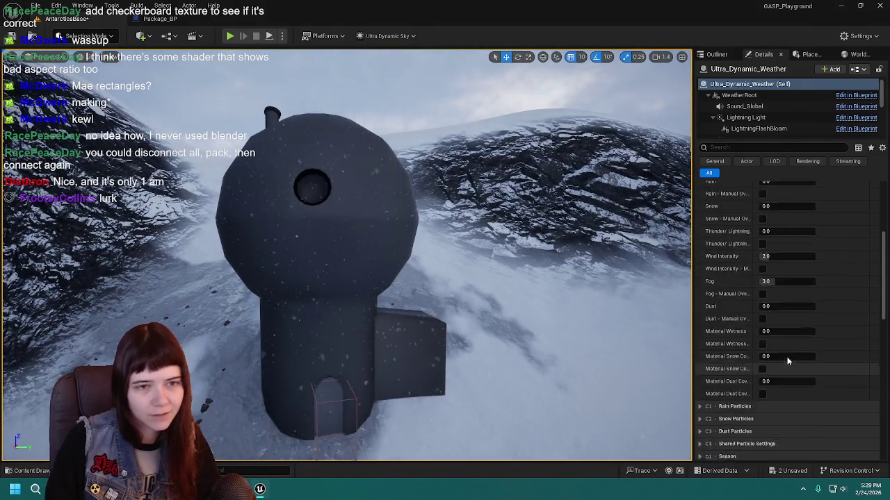
{"action": "left_click", "coordinate": [820, 276]}
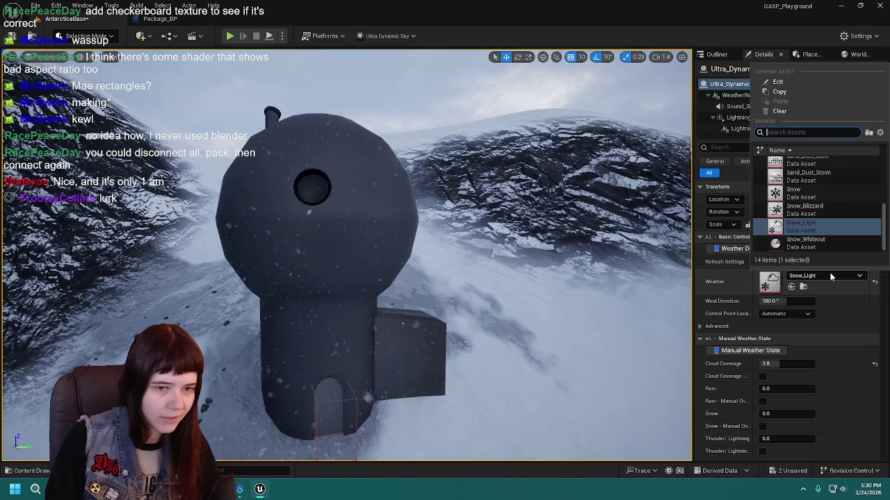
{"action": "left_click", "coordinate": [812, 191]}
{"action": "left_click_drag", "start_coordinate": [472, 218], "coordinate": [493, 216]}
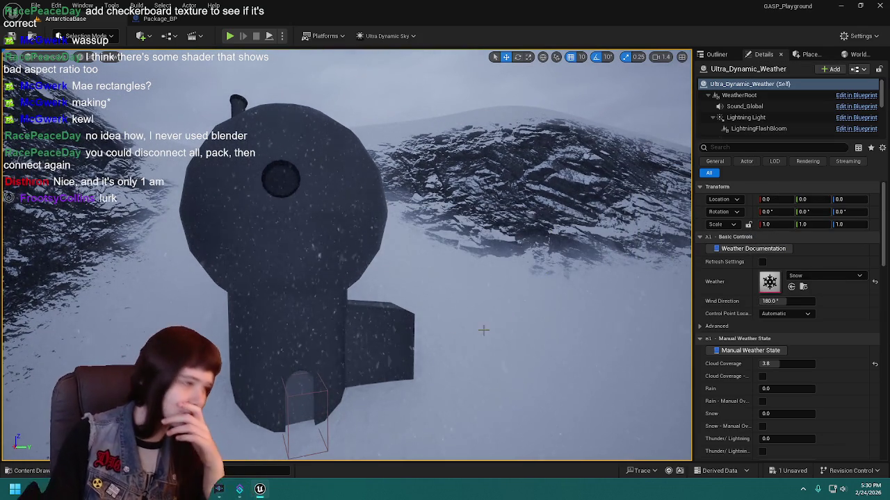
{"action": "scroll", "coordinate": [507, 310], "scroll_direction": "up", "scroll_amount": 2}
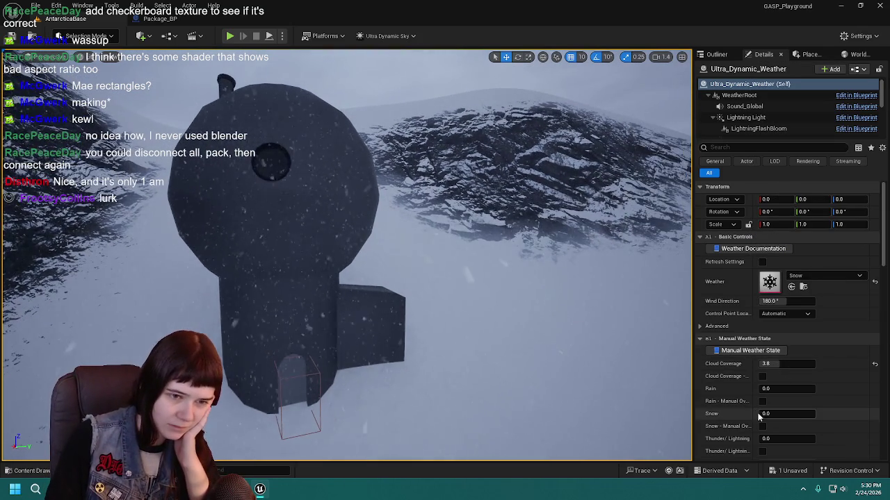
{"action": "scroll", "coordinate": [752, 413], "scroll_direction": "down", "scroll_amount": 5}
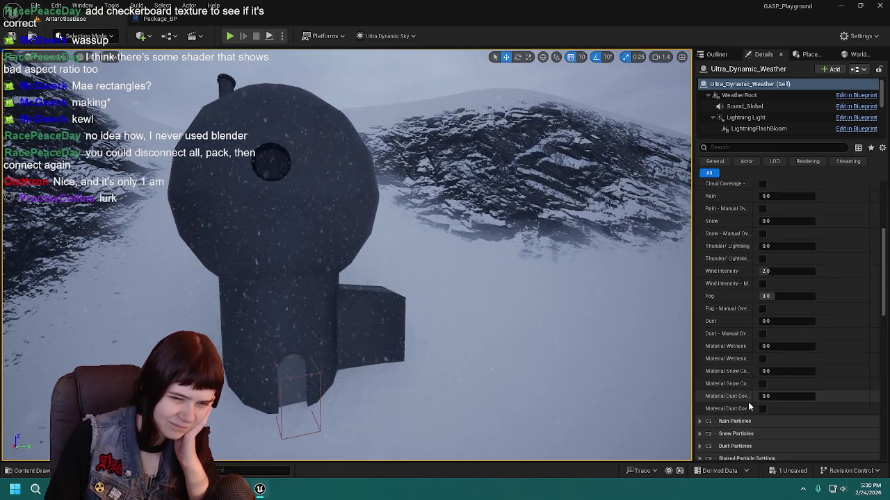
{"action": "scroll", "coordinate": [749, 406], "scroll_direction": "up", "scroll_amount": 1}
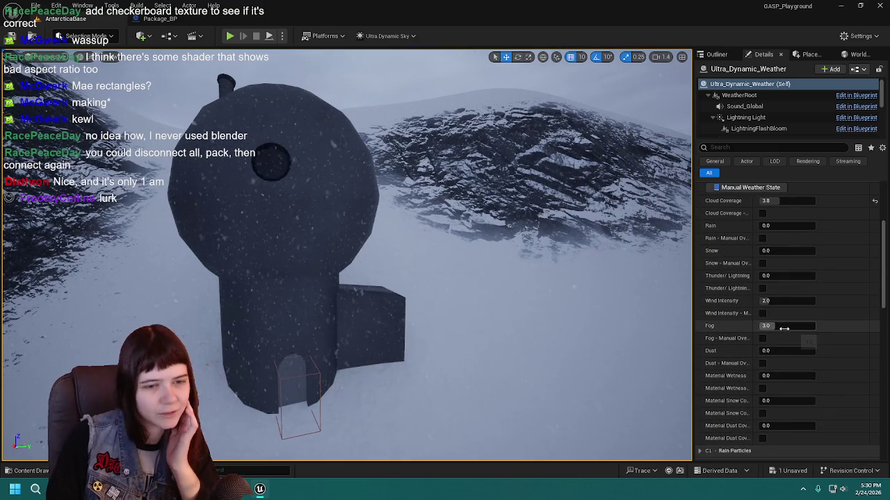
{"action": "type", "text": "10"}
{"action": "key", "text": "Return"}
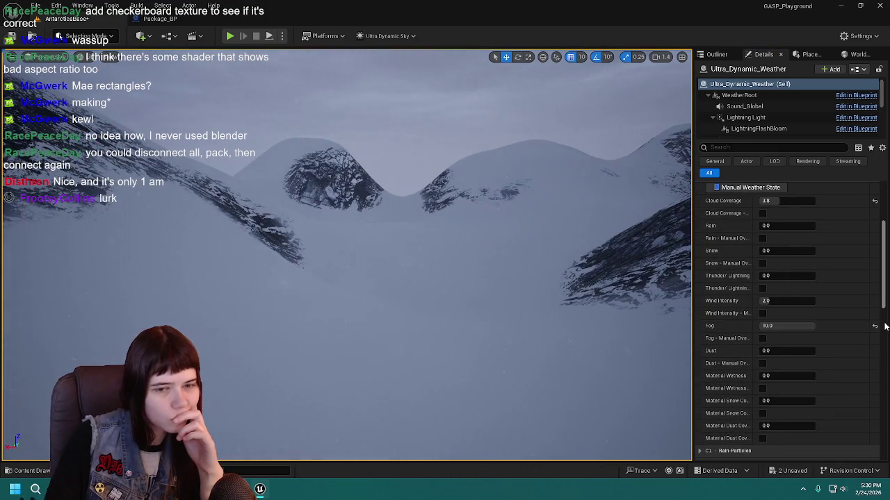
{"action": "left_click", "coordinate": [875, 328]}
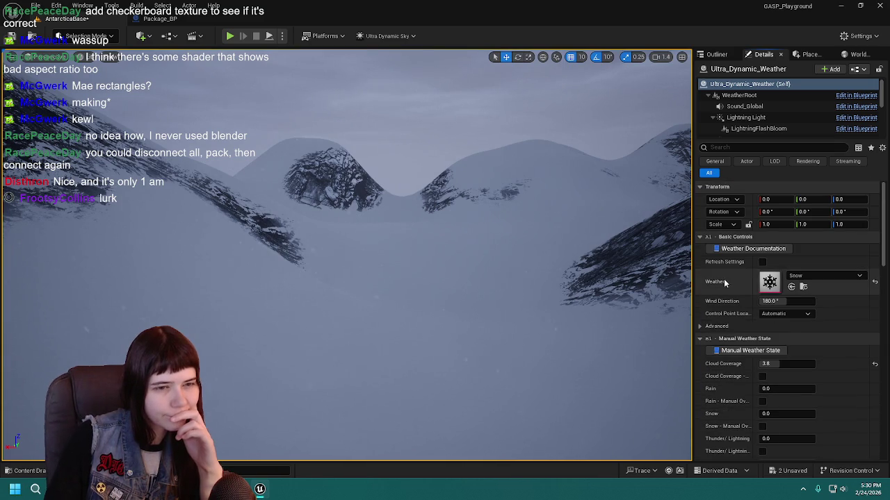
{"action": "key", "text": "f"}
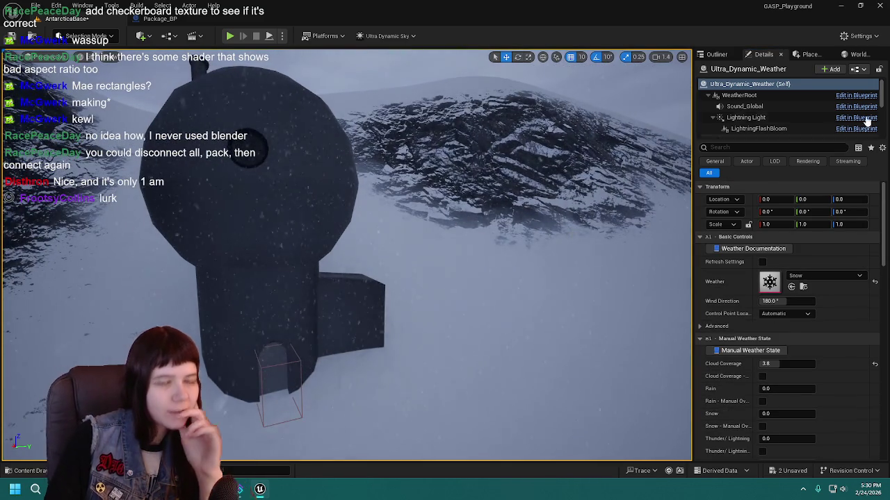
{"action": "scroll", "coordinate": [764, 111], "scroll_direction": "down", "scroll_amount": 3}
{"action": "scroll", "coordinate": [764, 111], "scroll_direction": "up", "scroll_amount": 3}
Step: Select the Ultra_Dynamic_Sky actor and show its properties
{"action": "left_click", "coordinate": [716, 54]}
{"action": "left_click", "coordinate": [778, 186]}
{"action": "left_click", "coordinate": [765, 54]}
{"action": "scroll", "coordinate": [745, 321], "scroll_direction": "down", "scroll_amount": 2}
{"action": "scroll", "coordinate": [745, 317], "scroll_direction": "up", "scroll_amount": 2}
Step: Set Time Of Day to 1000 after trying 384.8, 960 and 1094.4, and save
{"action": "left_click", "coordinate": [772, 274]}
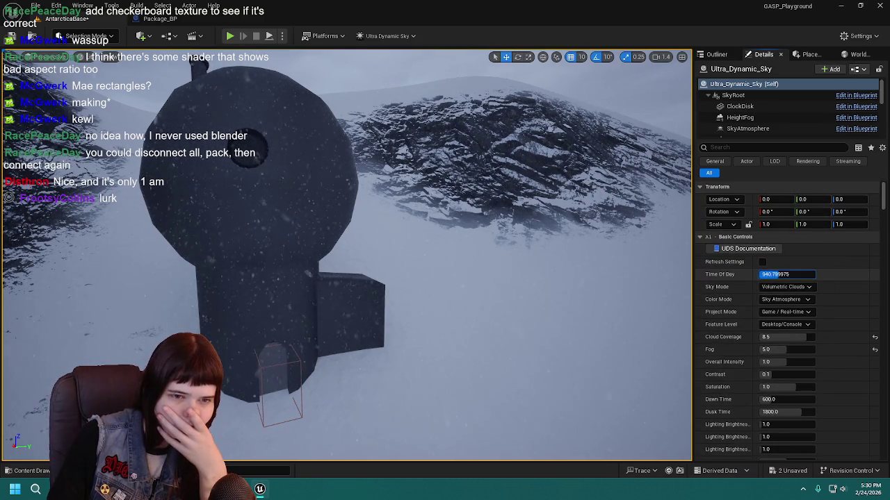
{"action": "type", "text": "384.8"}
{"action": "key", "text": "Return"}
{"action": "type", "text": "960"}
{"action": "key", "text": "Return"}
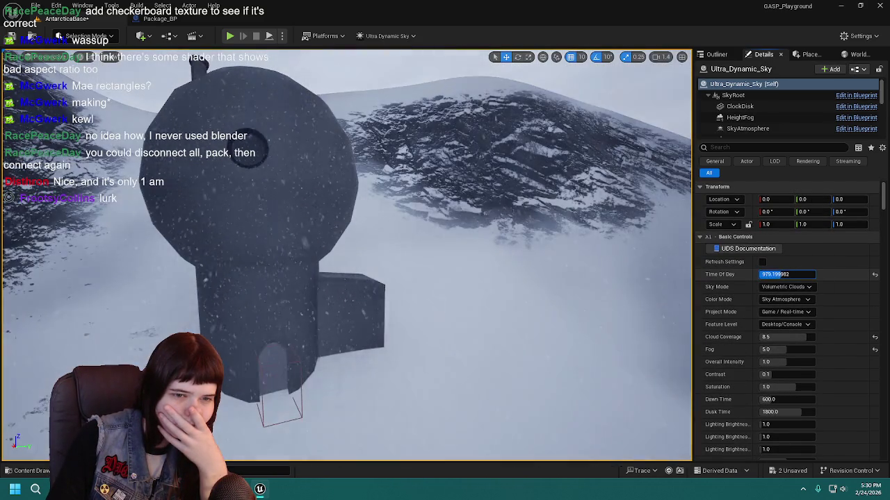
{"action": "type", "text": "1094.4"}
{"action": "key", "text": "Return"}
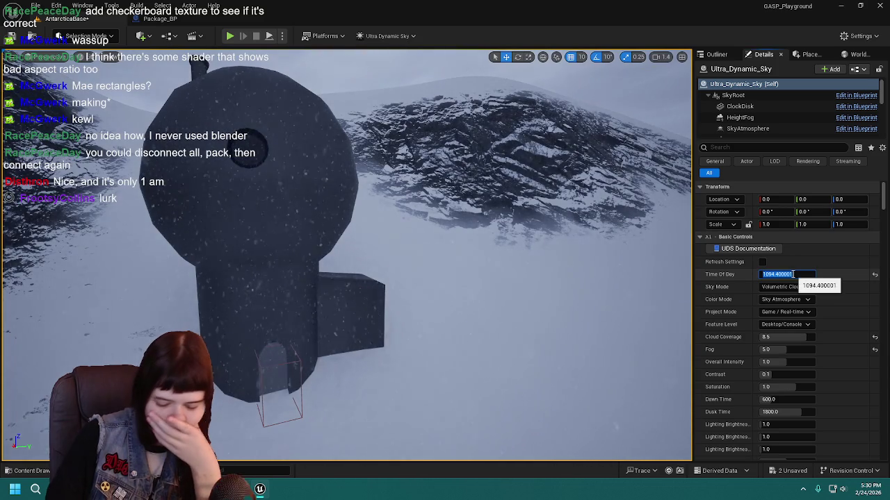
{"action": "type", "text": "00"}
{"action": "key", "text": "Return"}
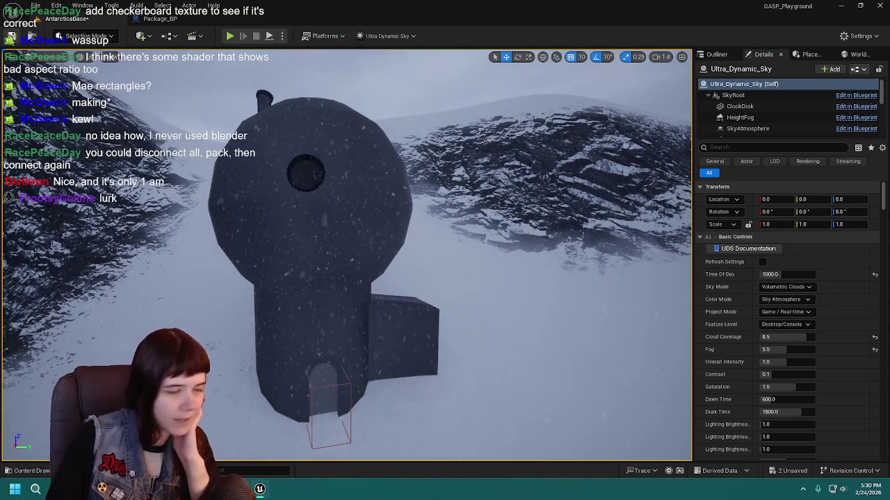
{"action": "key", "text": "ctrl+s"}
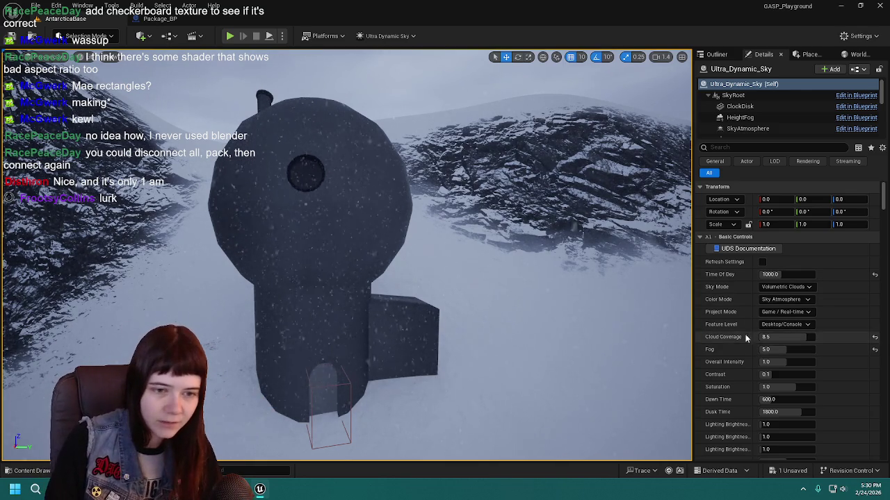
Step: Set Night Length to 30 minutes and save
{"action": "scroll", "coordinate": [740, 332], "scroll_direction": "down", "scroll_amount": 3}
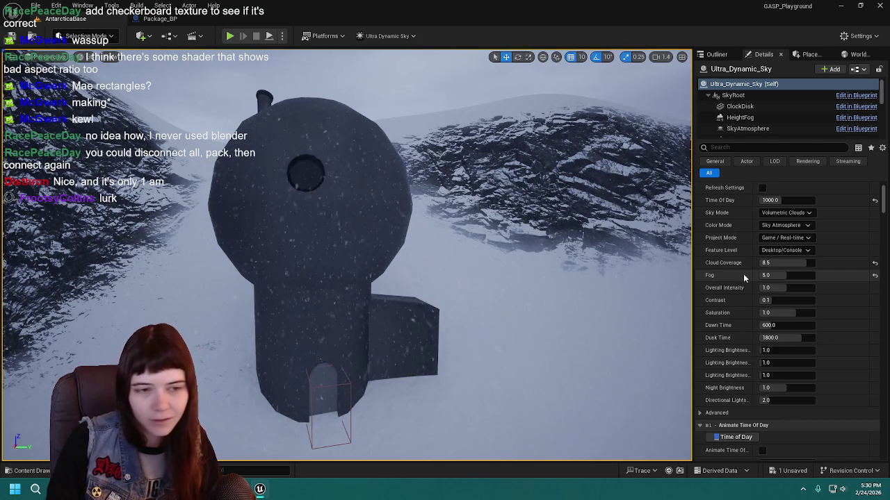
{"action": "scroll", "coordinate": [742, 274], "scroll_direction": "down", "scroll_amount": 2}
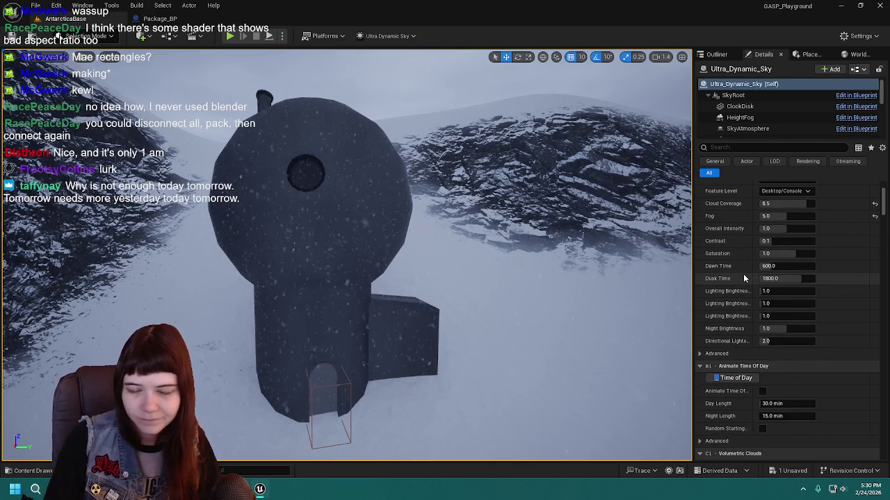
{"action": "scroll", "coordinate": [733, 232], "scroll_direction": "up", "scroll_amount": 1}
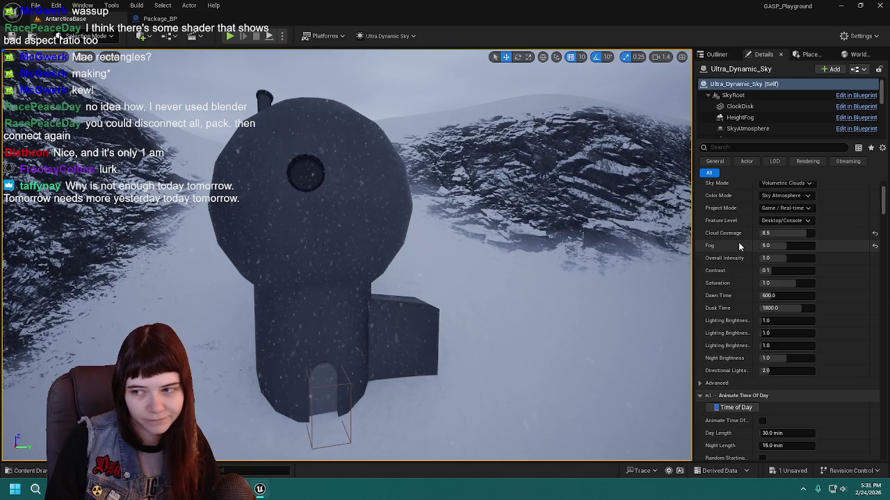
{"action": "scroll", "coordinate": [738, 242], "scroll_direction": "down", "scroll_amount": 2}
{"action": "scroll", "coordinate": [738, 243], "scroll_direction": "down", "scroll_amount": 5}
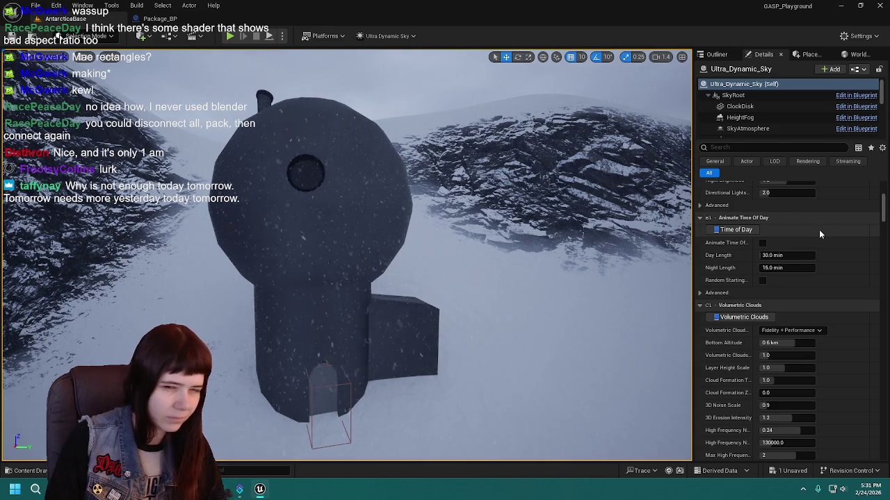
{"action": "left_click", "coordinate": [802, 269]}
{"action": "type", "text": "30"}
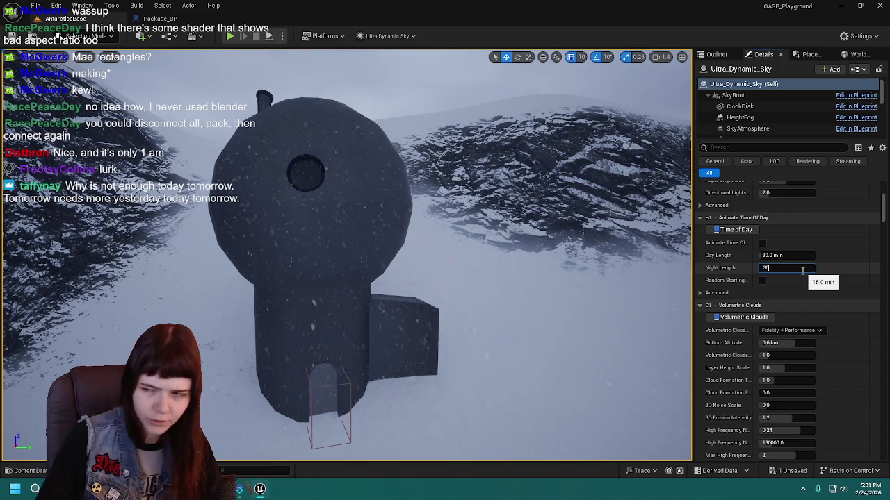
{"action": "key", "text": "ctrl+s"}
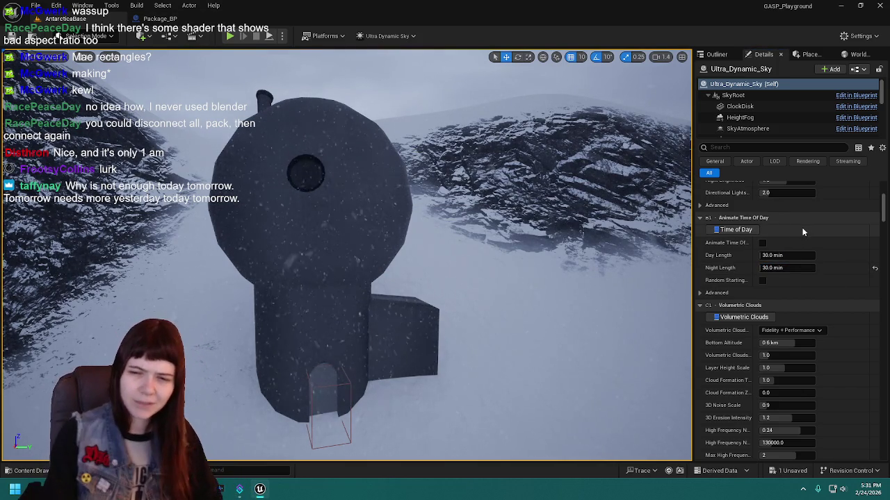
Step: Enable Animate Time Of Day and save the level
{"action": "left_click", "coordinate": [709, 293]}
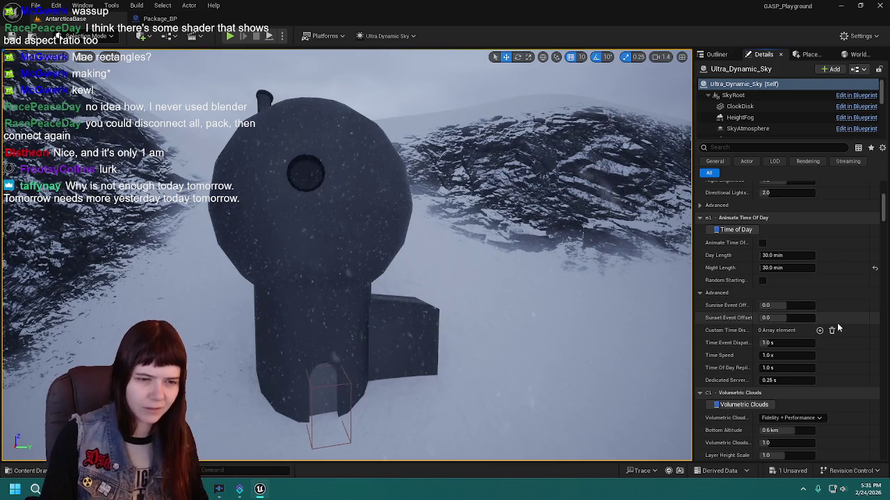
{"action": "left_click", "coordinate": [700, 292]}
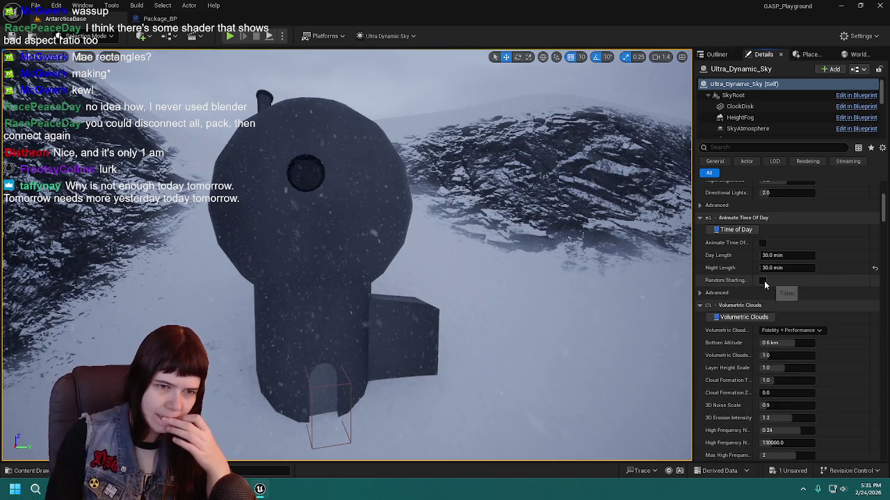
{"action": "left_click", "coordinate": [762, 243]}
{"action": "left_click", "coordinate": [12, 36]}
{"action": "scroll", "coordinate": [735, 312], "scroll_direction": "down", "scroll_amount": 3}
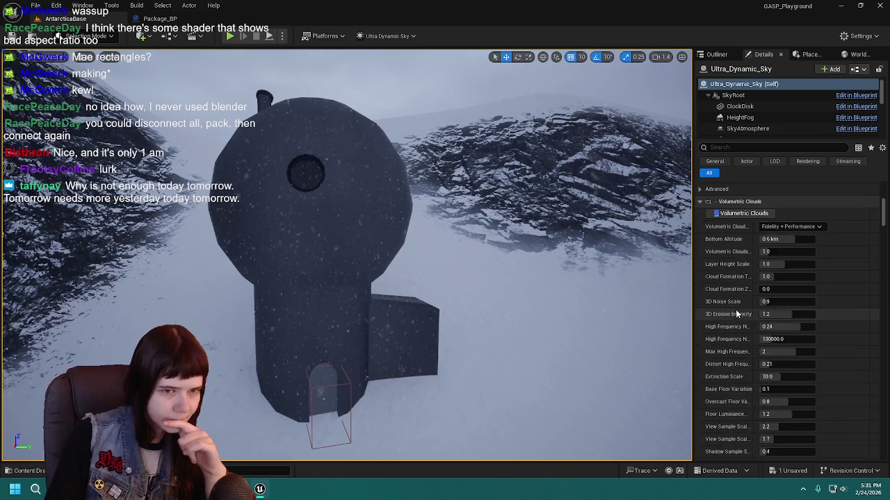
{"action": "scroll", "coordinate": [735, 314], "scroll_direction": "up", "scroll_amount": 2}
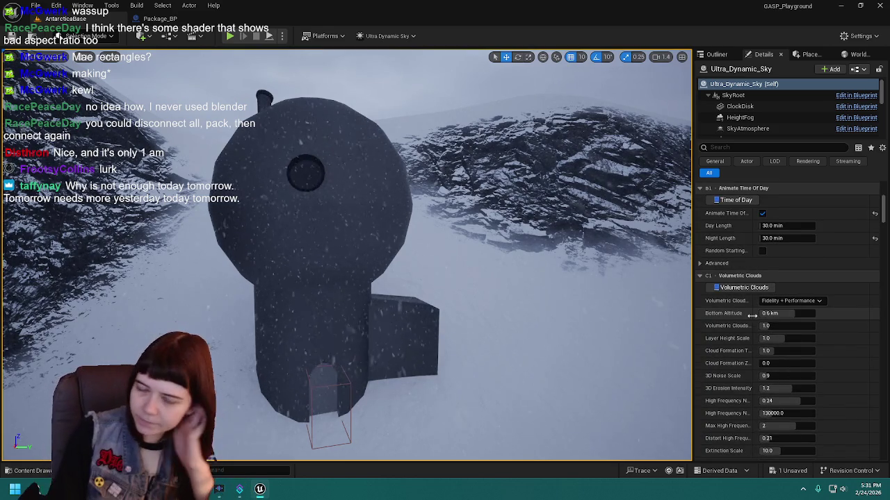
{"action": "scroll", "coordinate": [744, 342], "scroll_direction": "down", "scroll_amount": 2}
{"action": "scroll", "coordinate": [779, 250], "scroll_direction": "up", "scroll_amount": 10}
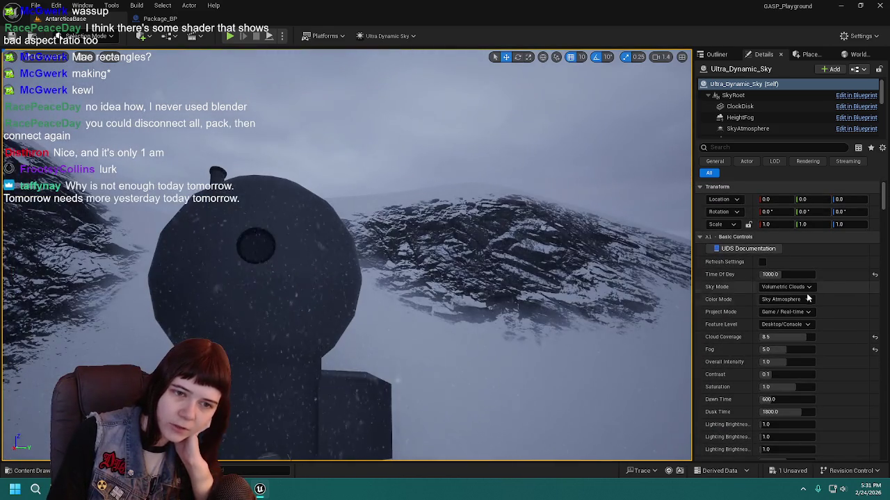
Step: Try the 2D Dynamic Clouds and No Clouds sky modes, keeping No Clouds
{"action": "left_click", "coordinate": [785, 287]}
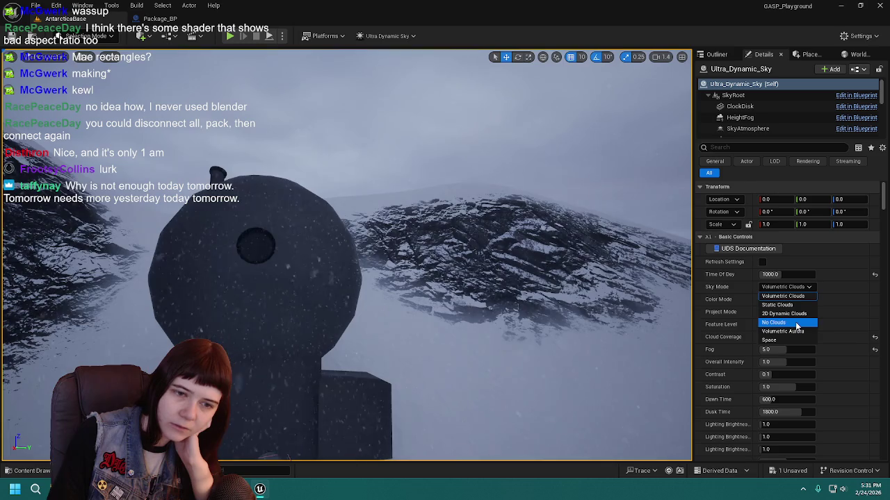
{"action": "left_click", "coordinate": [792, 313]}
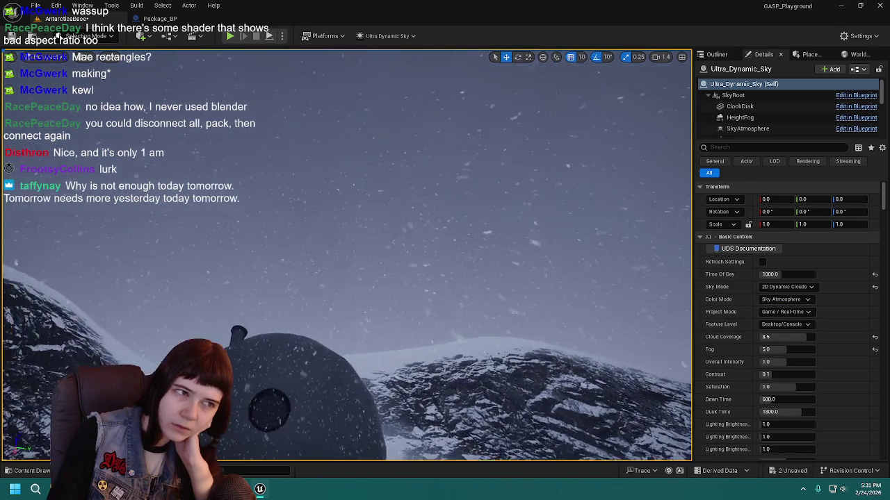
{"action": "left_click", "coordinate": [785, 287]}
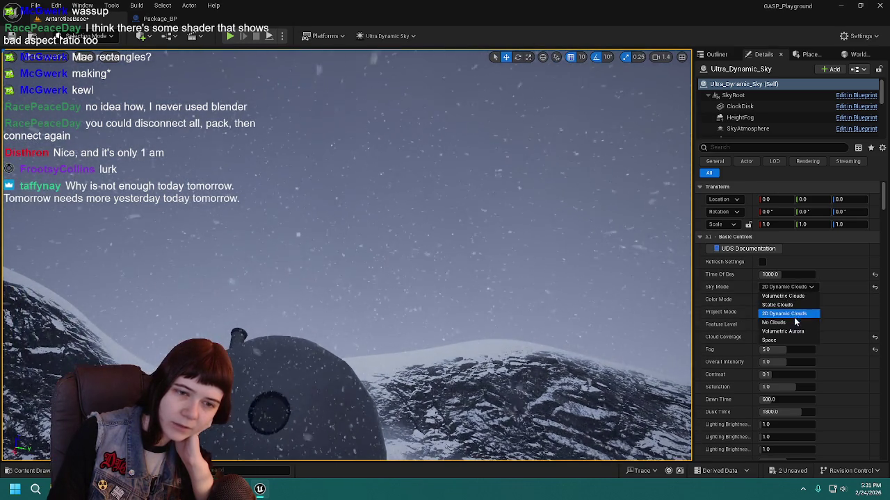
{"action": "left_click", "coordinate": [797, 322]}
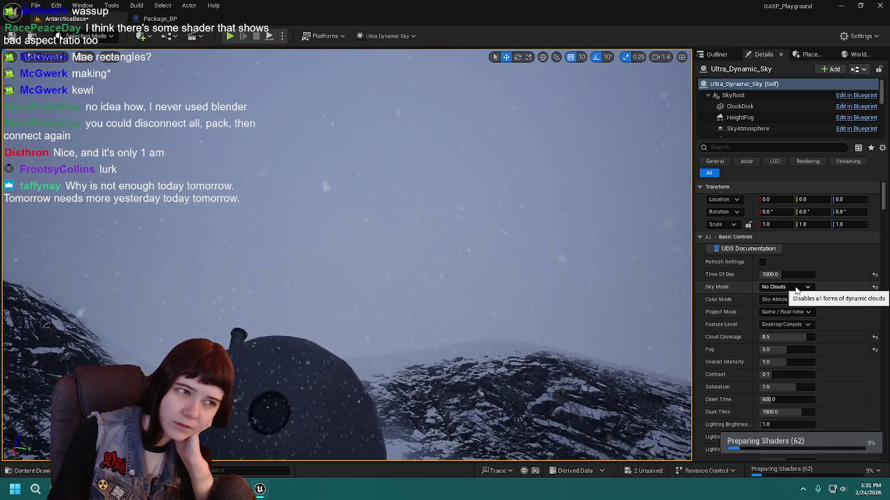
{"action": "left_click", "coordinate": [797, 289]}
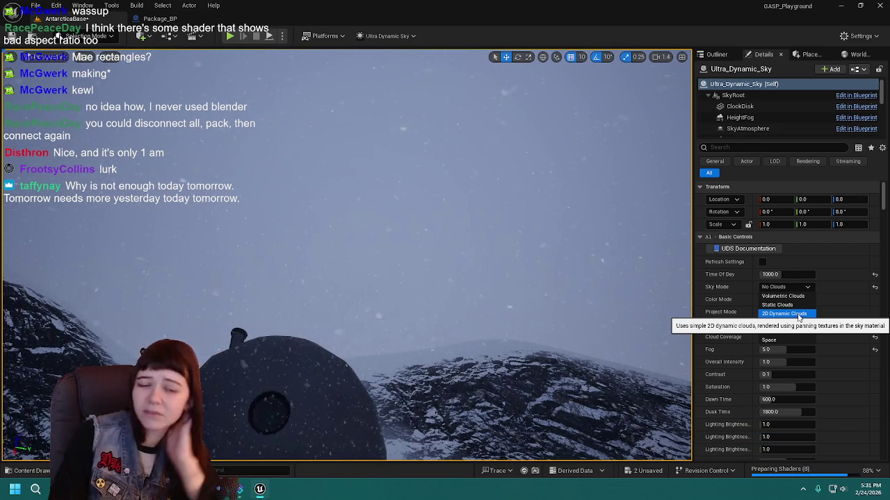
{"action": "key", "text": "Escape"}
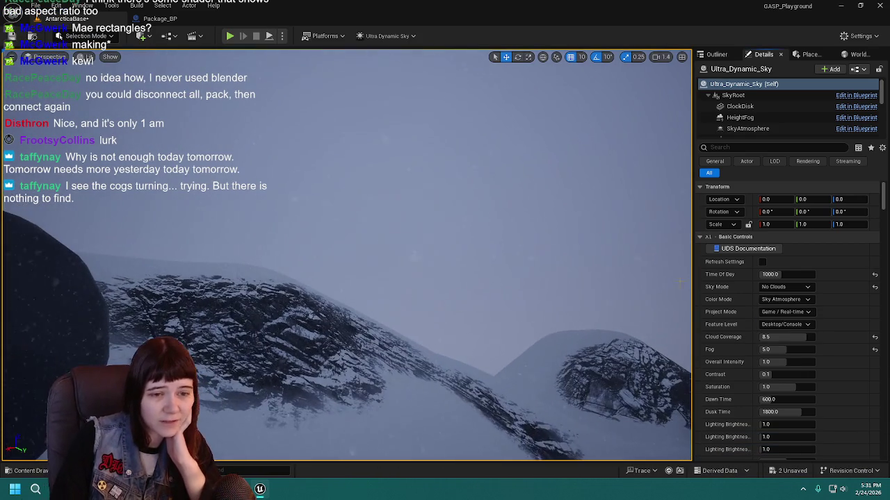
Step: Compare 2D Dynamic Clouds and Static Clouds, settle on No Clouds, and save
{"action": "left_click", "coordinate": [803, 287]}
{"action": "left_click", "coordinate": [784, 313]}
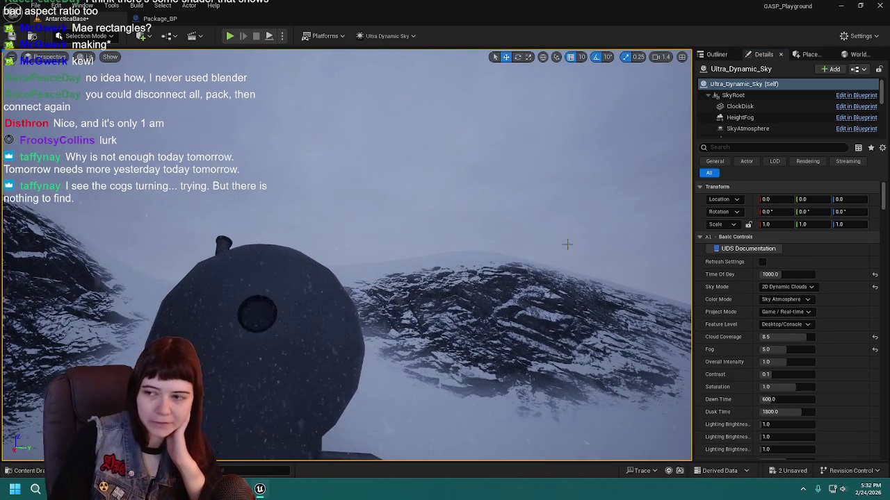
{"action": "left_click", "coordinate": [786, 286]}
{"action": "left_click", "coordinate": [777, 304]}
{"action": "left_click", "coordinate": [785, 286]}
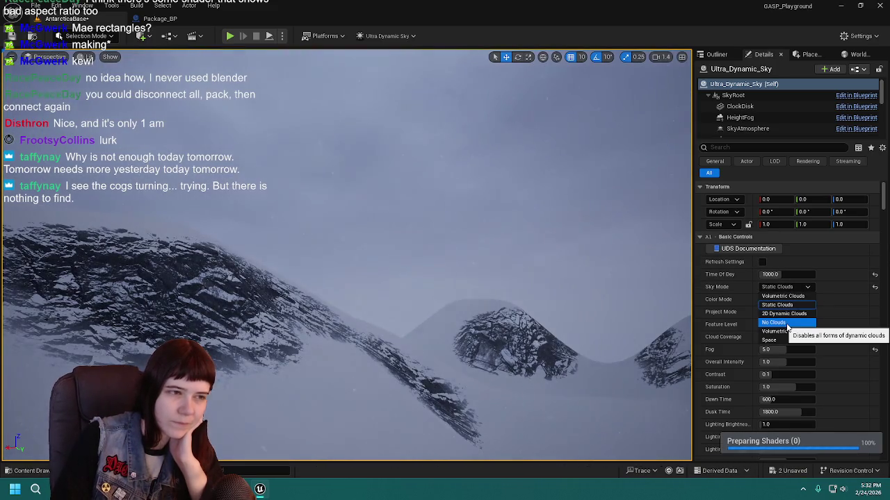
{"action": "left_click", "coordinate": [788, 324]}
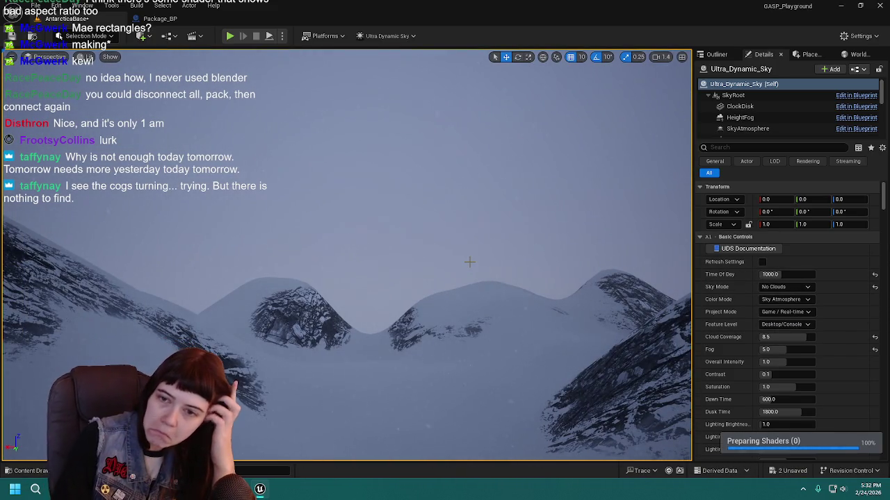
{"action": "mouse_move", "coordinate": [428, 254]}
{"action": "left_mouse_down"}
{"action": "mouse_move", "coordinate": [327, 256]}
{"action": "mouse_move", "coordinate": [400, 252]}
{"action": "left_mouse_up"}
{"action": "left_click", "coordinate": [11, 36]}
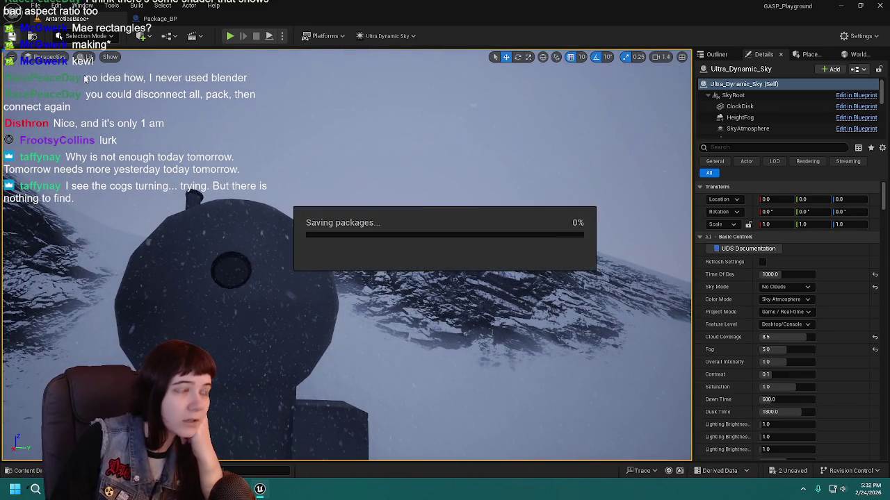
Step: Set Color Mode to Simplified Color after comparing it with Sky Atmosphere
{"action": "left_click", "coordinate": [785, 299]}
{"action": "left_click", "coordinate": [778, 317]}
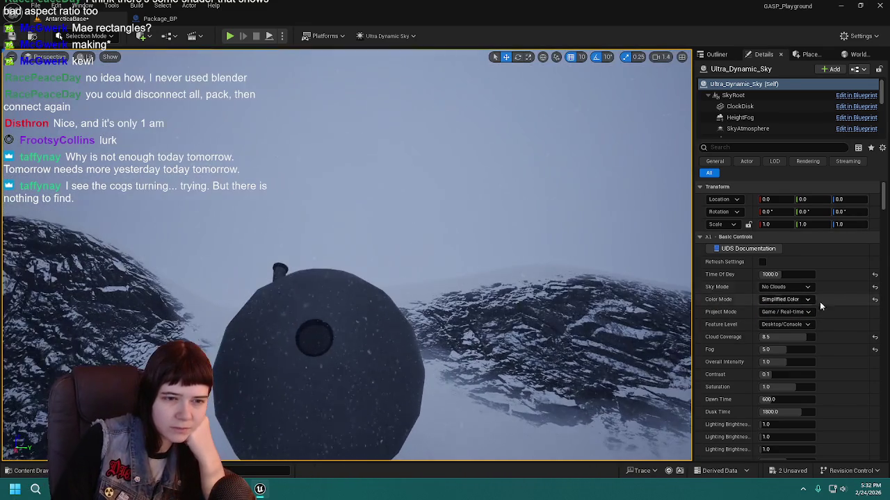
{"action": "left_click", "coordinate": [804, 299]}
{"action": "left_click", "coordinate": [799, 310]}
{"action": "left_click", "coordinate": [798, 300]}
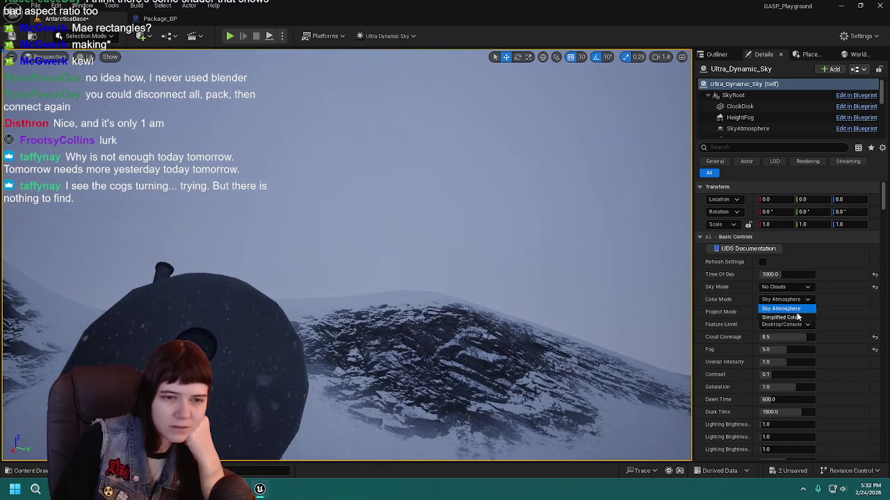
{"action": "left_click", "coordinate": [778, 317]}
{"action": "left_click_drag", "start_coordinate": [321, 205], "coordinate": [321, 205]}
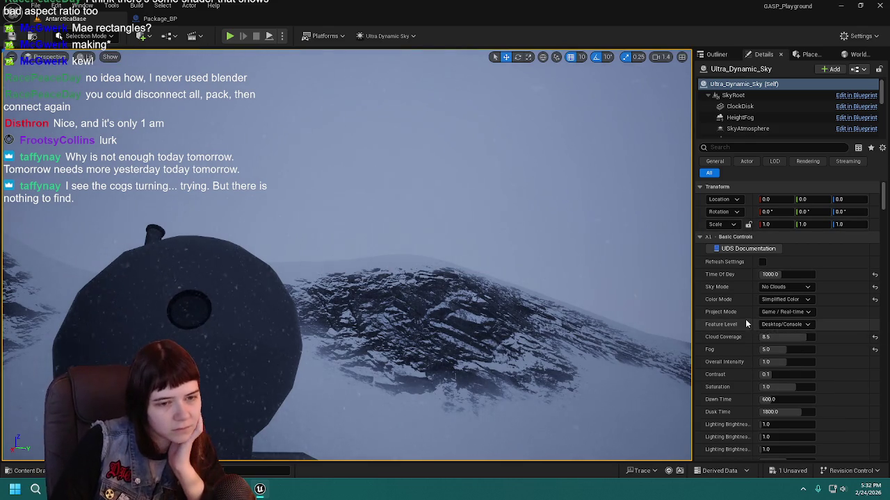
Step: Collapse the Volumetric, 2D Dynamic, Static Clouds, Cloud Movement and Cloud Wisps groups to reach Simulation
{"action": "scroll", "coordinate": [747, 319], "scroll_direction": "down", "scroll_amount": 3}
{"action": "scroll", "coordinate": [752, 279], "scroll_direction": "down", "scroll_amount": 7}
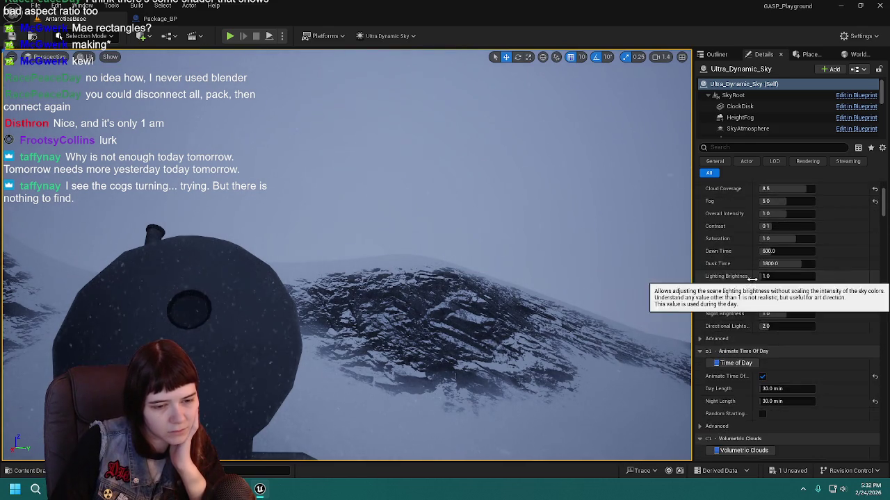
{"action": "scroll", "coordinate": [751, 279], "scroll_direction": "down", "scroll_amount": 4}
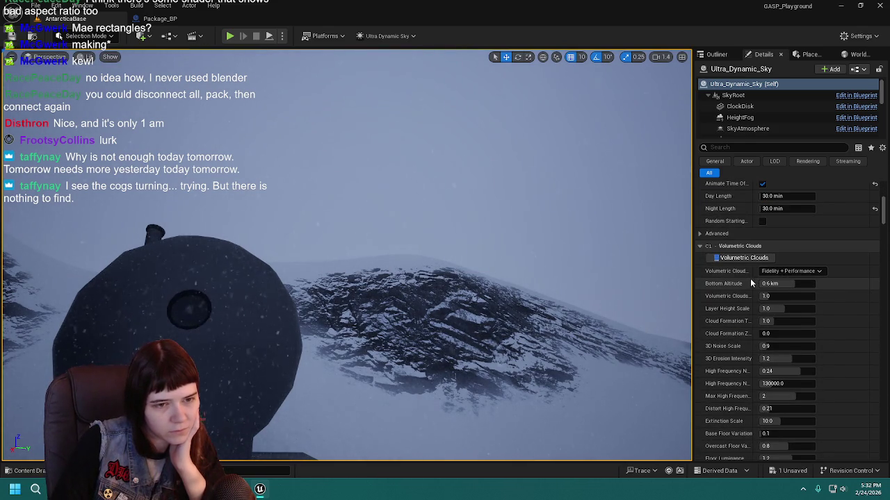
{"action": "left_click", "coordinate": [818, 271]}
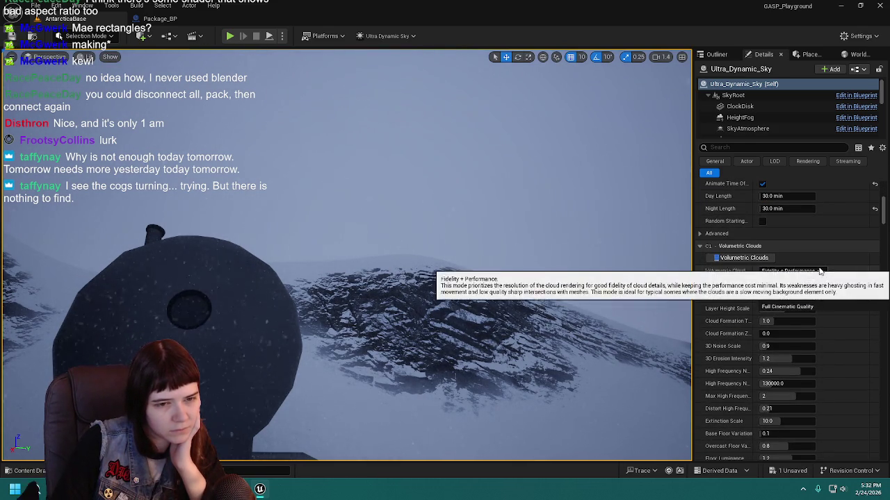
{"action": "left_click", "coordinate": [819, 271]}
{"action": "scroll", "coordinate": [735, 302], "scroll_direction": "down", "scroll_amount": 6}
{"action": "scroll", "coordinate": [736, 300], "scroll_direction": "up", "scroll_amount": 5}
{"action": "left_click", "coordinate": [738, 232]}
{"action": "left_click", "coordinate": [742, 244]}
{"action": "left_click", "coordinate": [746, 256]}
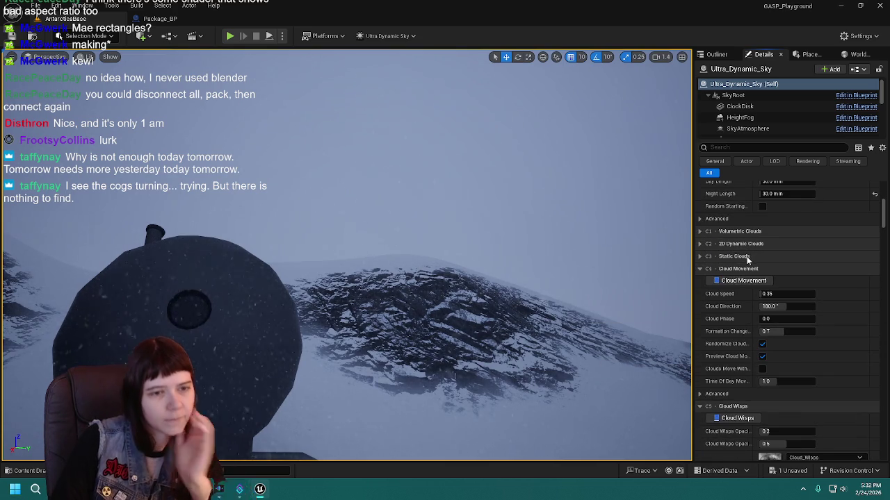
{"action": "left_click", "coordinate": [746, 268]}
{"action": "left_click", "coordinate": [745, 281]}
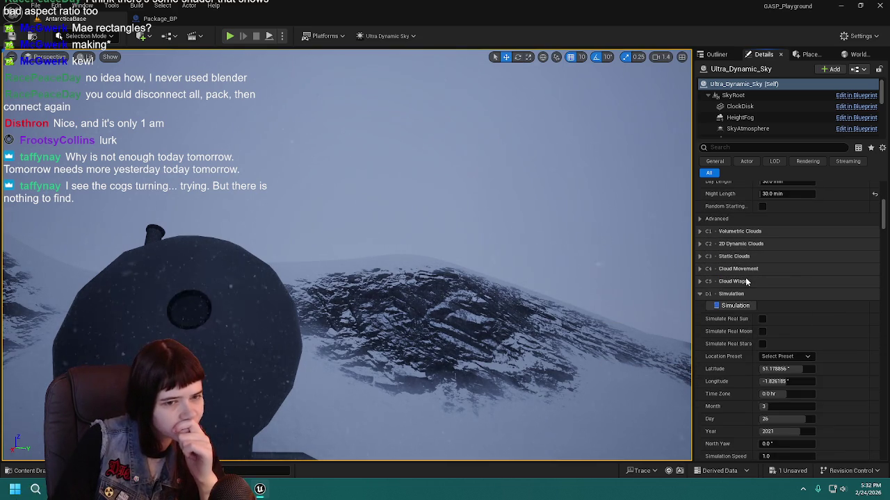
{"action": "scroll", "coordinate": [744, 293], "scroll_direction": "down", "scroll_amount": 4}
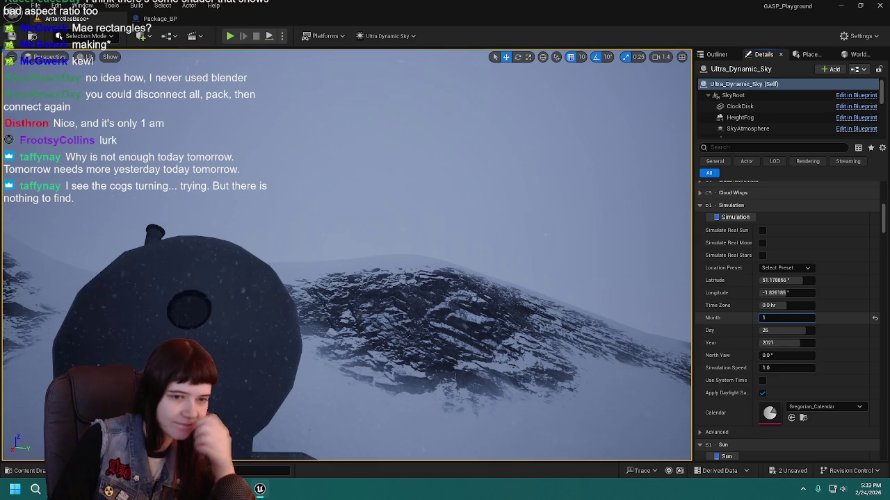
Step: Set the simulated Month to 12 and the Day to 7
{"action": "left_click", "coordinate": [778, 318]}
{"action": "type", "text": "12"}
{"action": "key", "text": "Return"}
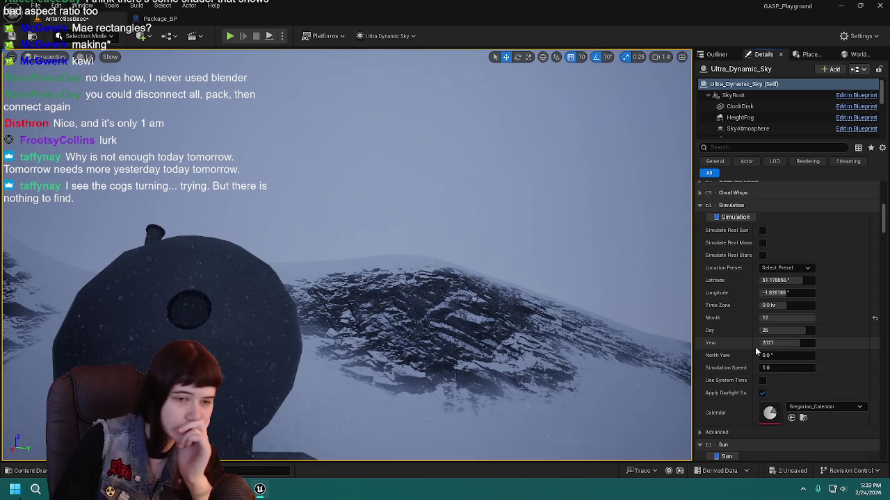
{"action": "left_click", "coordinate": [785, 330]}
{"action": "type", "text": "6"}
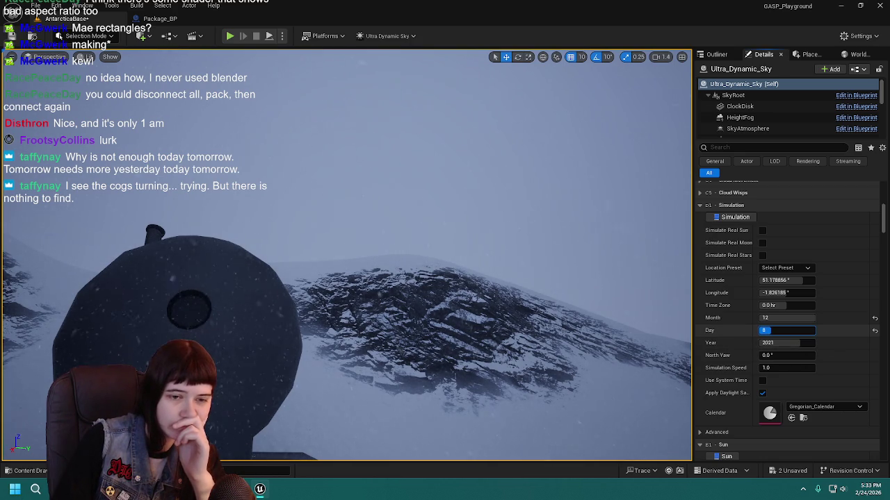
{"action": "mouse_move", "coordinate": [807, 318]}
{"action": "left_mouse_down"}
{"action": "mouse_move", "coordinate": [788, 318]}
{"action": "mouse_move", "coordinate": [790, 332]}
{"action": "left_mouse_up"}
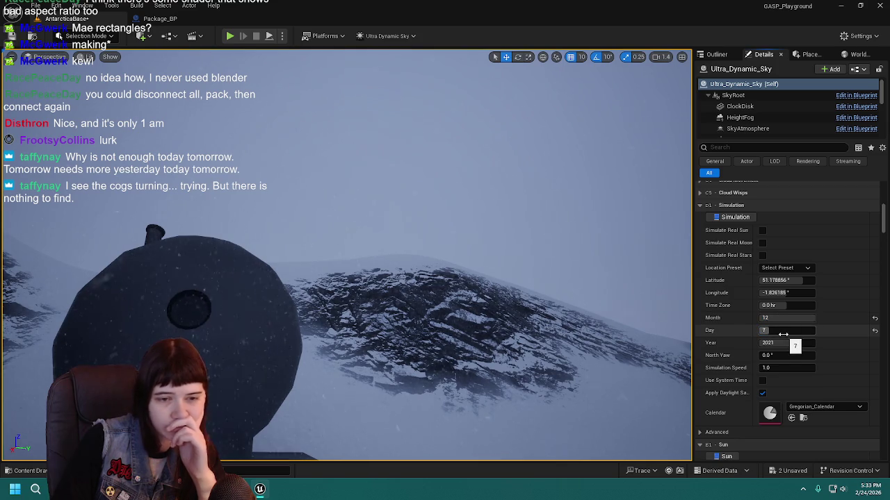
Step: Reset the Year to 2021, save the level, and collapse Simulation
{"action": "left_click_drag", "start_coordinate": [798, 342], "coordinate": [788, 342]}
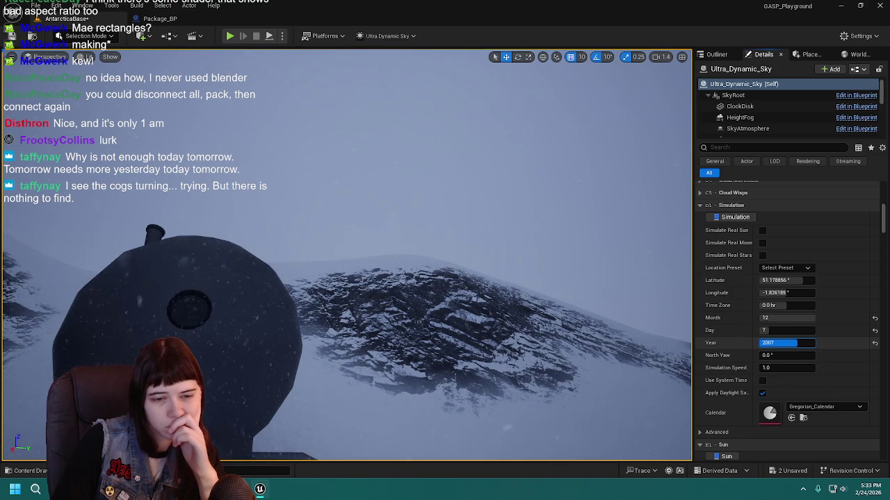
{"action": "left_click_drag", "start_coordinate": [788, 342], "coordinate": [842, 345]}
{"action": "left_click", "coordinate": [875, 343]}
{"action": "key", "text": "ctrl+s"}
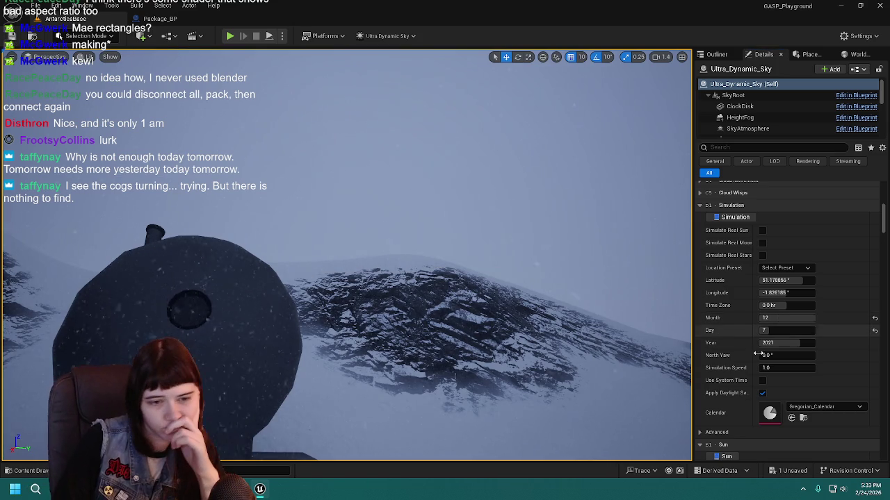
{"action": "scroll", "coordinate": [736, 368], "scroll_direction": "down", "scroll_amount": 7}
{"action": "scroll", "coordinate": [740, 374], "scroll_direction": "up", "scroll_amount": 7}
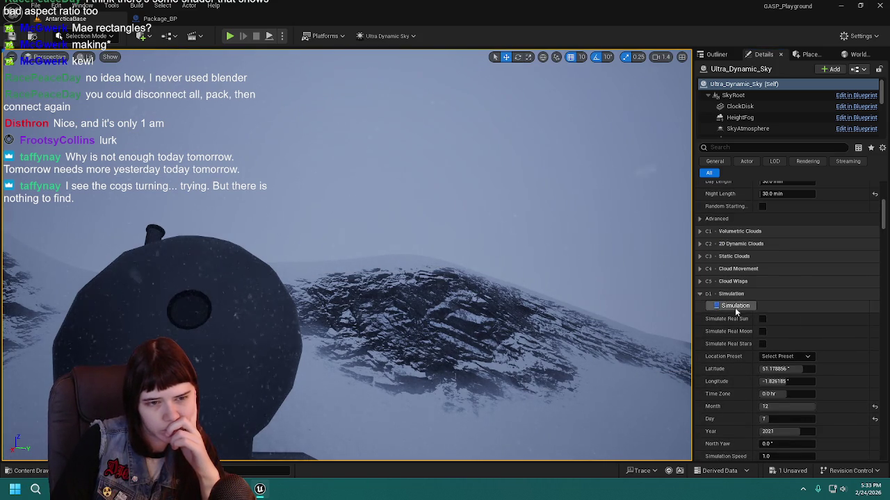
{"action": "left_click", "coordinate": [738, 294]}
Step: Collapse the Simulation, Sun, Moon, Sky Light, Directional Light, Cloud Shadows, Exposure, Fog and Dust categories
{"action": "left_click", "coordinate": [740, 294]}
{"action": "scroll", "coordinate": [742, 295], "scroll_direction": "down", "scroll_amount": 3}
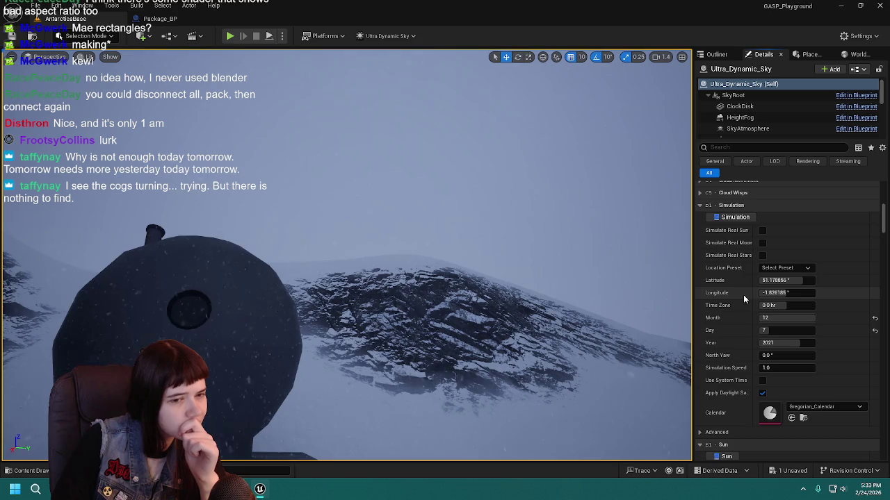
{"action": "left_click", "coordinate": [733, 207]}
{"action": "scroll", "coordinate": [744, 278], "scroll_direction": "down", "scroll_amount": 2}
{"action": "scroll", "coordinate": [744, 218], "scroll_direction": "up", "scroll_amount": 2}
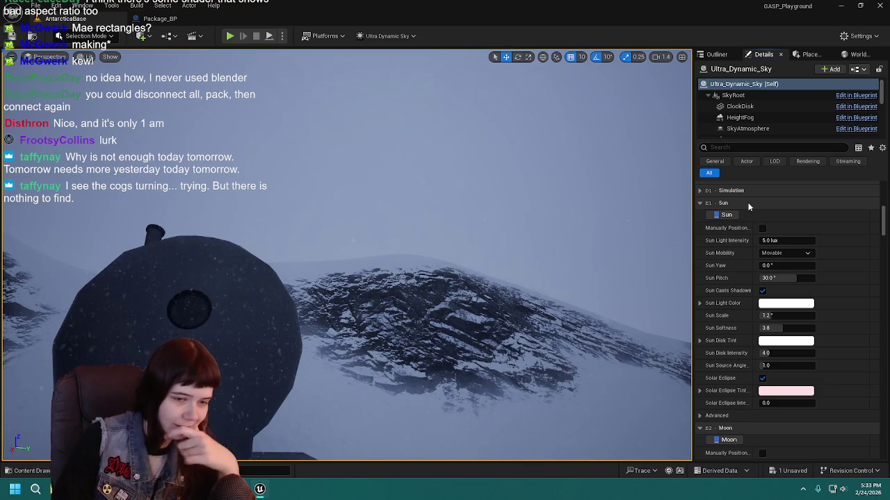
{"action": "left_click", "coordinate": [748, 204]}
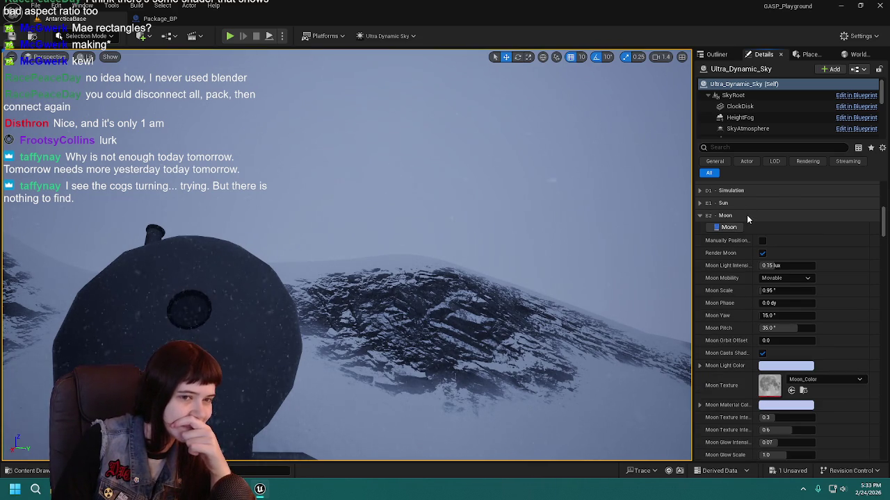
{"action": "left_click", "coordinate": [746, 215]}
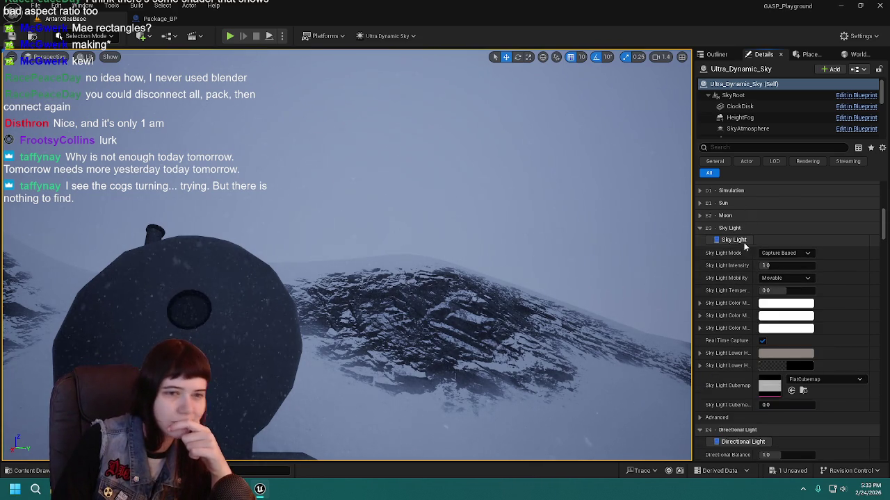
{"action": "left_click", "coordinate": [751, 229]}
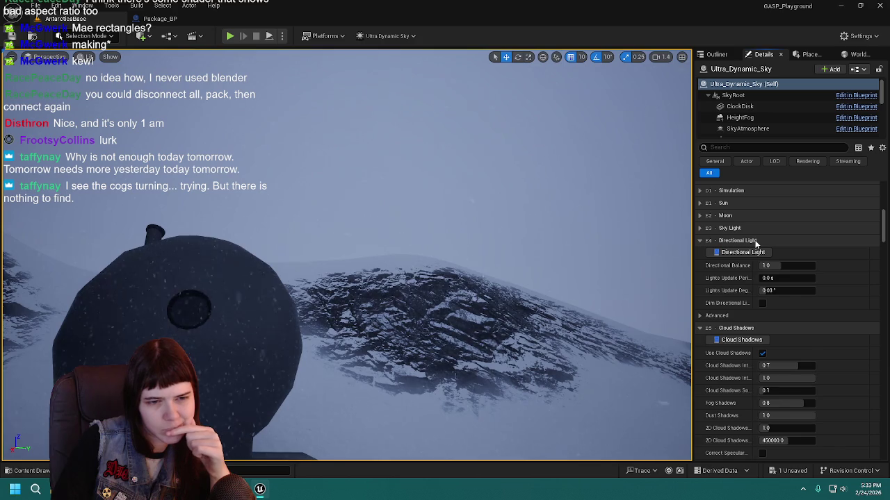
{"action": "left_click", "coordinate": [756, 242]}
{"action": "left_click", "coordinate": [752, 255]}
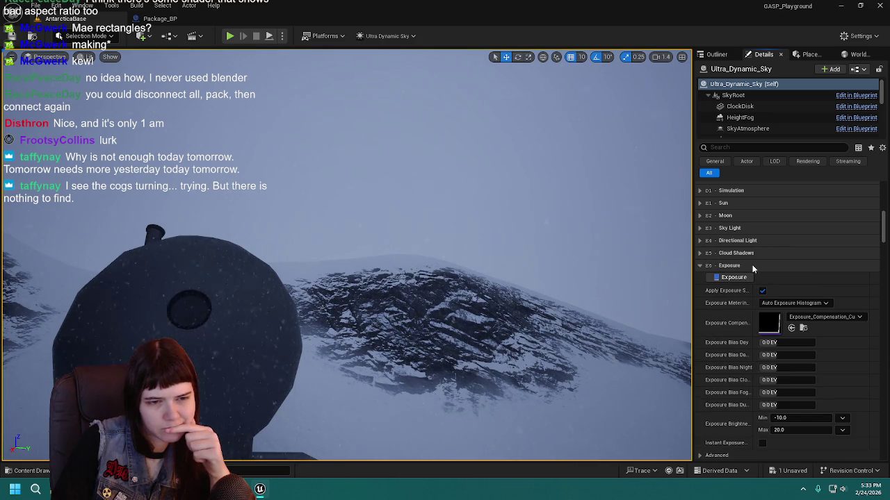
{"action": "left_click", "coordinate": [754, 268]}
{"action": "left_click", "coordinate": [749, 278]}
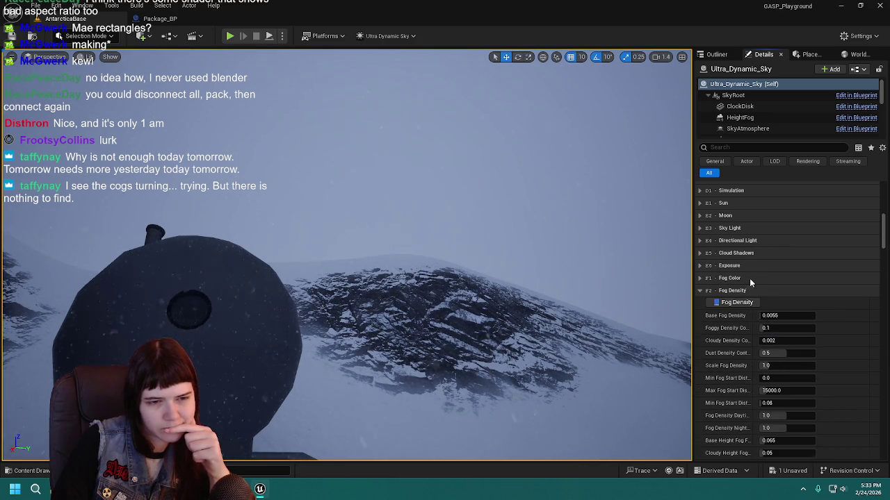
{"action": "left_click", "coordinate": [751, 290]}
{"action": "left_click", "coordinate": [753, 303]}
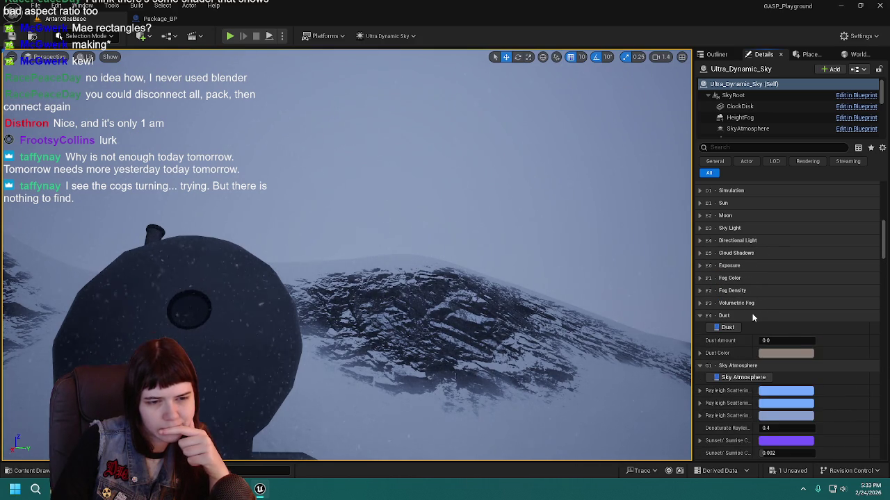
{"action": "left_click", "coordinate": [752, 314]}
Step: Collapse Sky Atmosphere through Sky Glow and enable Use Auroras
{"action": "scroll", "coordinate": [752, 313], "scroll_direction": "down", "scroll_amount": 3}
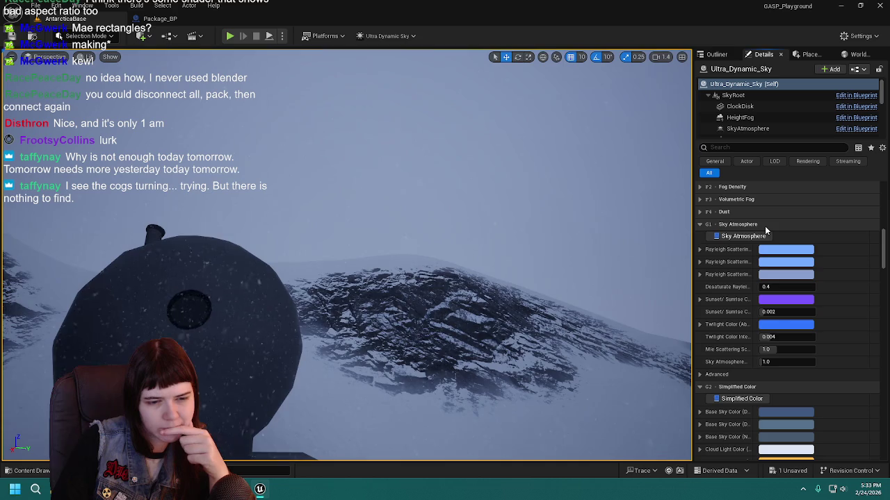
{"action": "left_click", "coordinate": [765, 225]}
{"action": "left_click", "coordinate": [761, 237]}
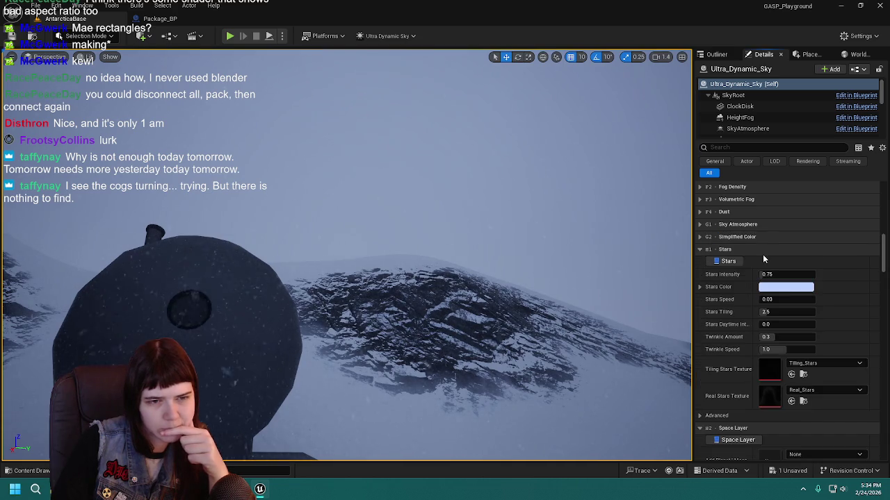
{"action": "left_click", "coordinate": [763, 248]}
{"action": "left_click", "coordinate": [759, 260]}
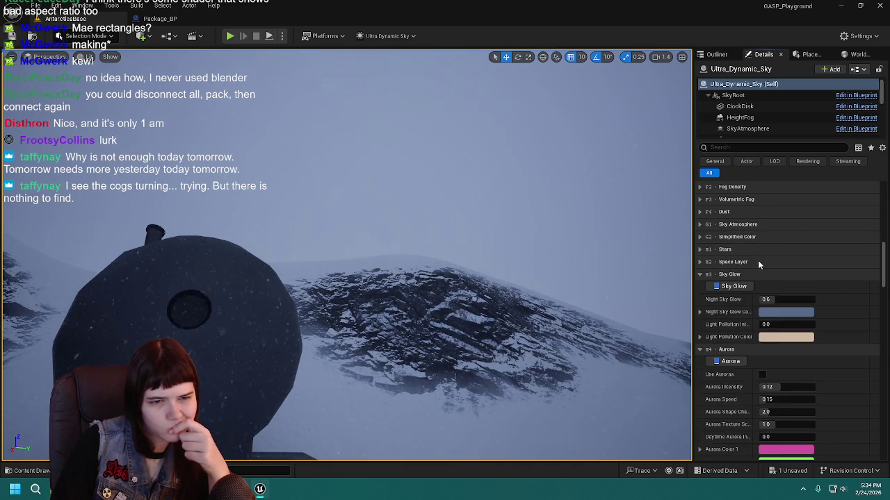
{"action": "left_click", "coordinate": [758, 276]}
{"action": "left_click", "coordinate": [762, 312]}
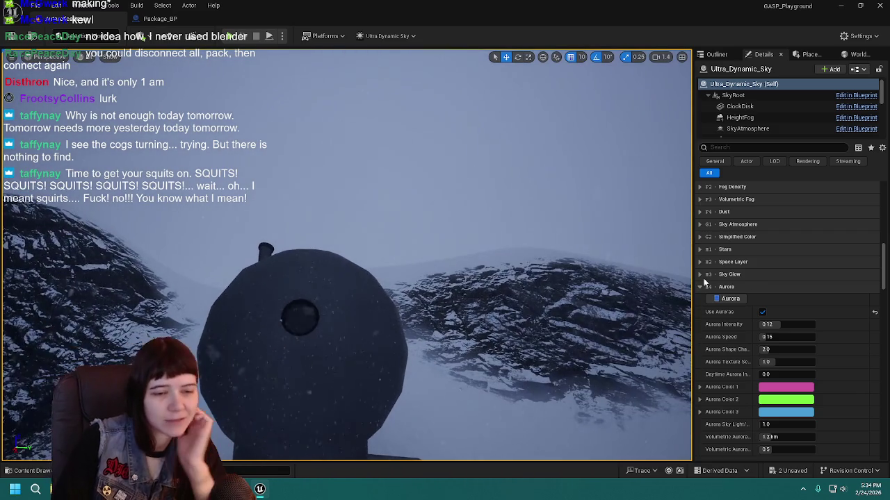
Step: Collapse the Aurora settings and orbit back to frame the domed hut in the snow
{"action": "left_click", "coordinate": [778, 286]}
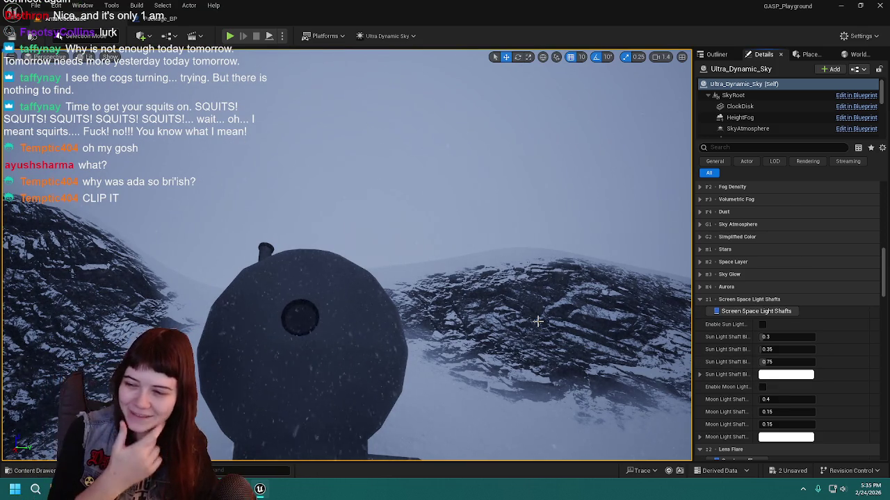
{"action": "mouse_move", "coordinate": [534, 320]}
{"action": "left_mouse_down"}
{"action": "mouse_move", "coordinate": [517, 325]}
{"action": "mouse_move", "coordinate": [490, 367]}
{"action": "mouse_move", "coordinate": [492, 350]}
{"action": "left_mouse_up"}
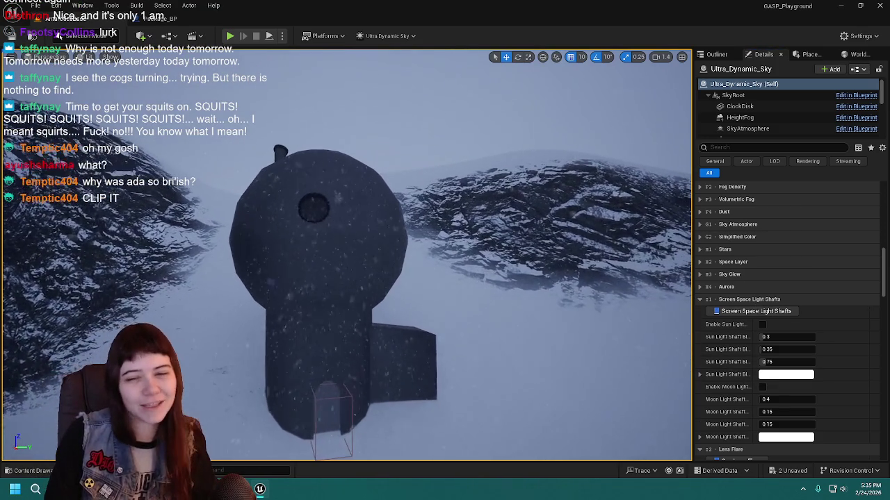
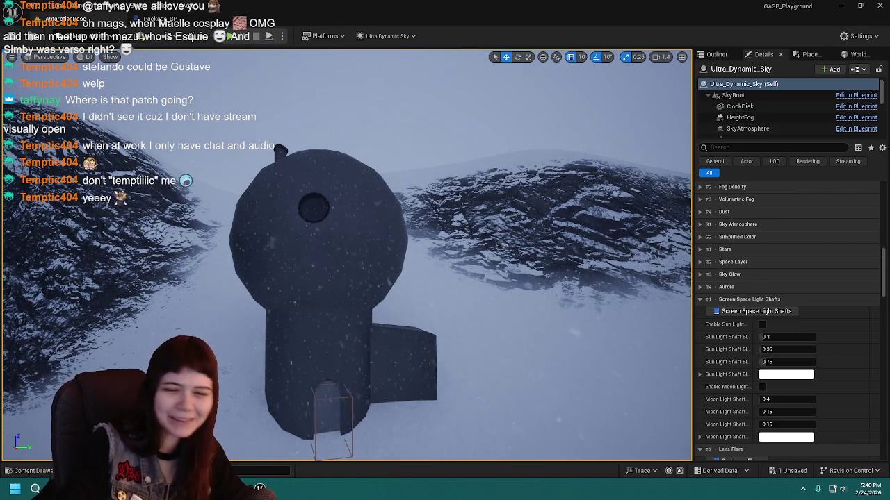
Step: Save the level changes and the unsaved Package mesh asset
{"action": "mouse_move", "coordinate": [471, 278]}
{"action": "left_mouse_down"}
{"action": "mouse_move", "coordinate": [506, 281]}
{"action": "mouse_move", "coordinate": [467, 271]}
{"action": "mouse_move", "coordinate": [448, 240]}
{"action": "mouse_move", "coordinate": [506, 277]}
{"action": "left_mouse_up"}
{"action": "key", "text": "ctrl+s"}
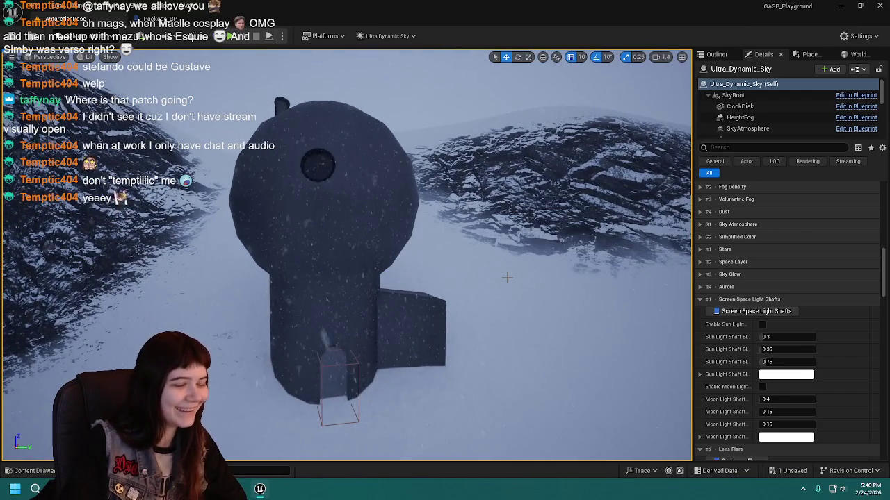
{"action": "mouse_move", "coordinate": [506, 277]}
{"action": "left_mouse_down"}
{"action": "mouse_move", "coordinate": [440, 248]}
{"action": "mouse_move", "coordinate": [437, 261]}
{"action": "left_mouse_up"}
{"action": "key", "text": "ctrl+space"}
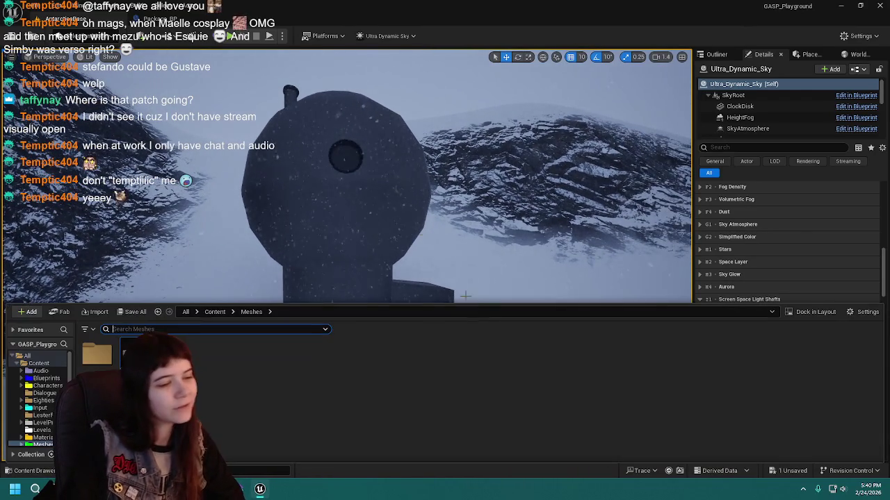
{"action": "left_click", "coordinate": [133, 311]}
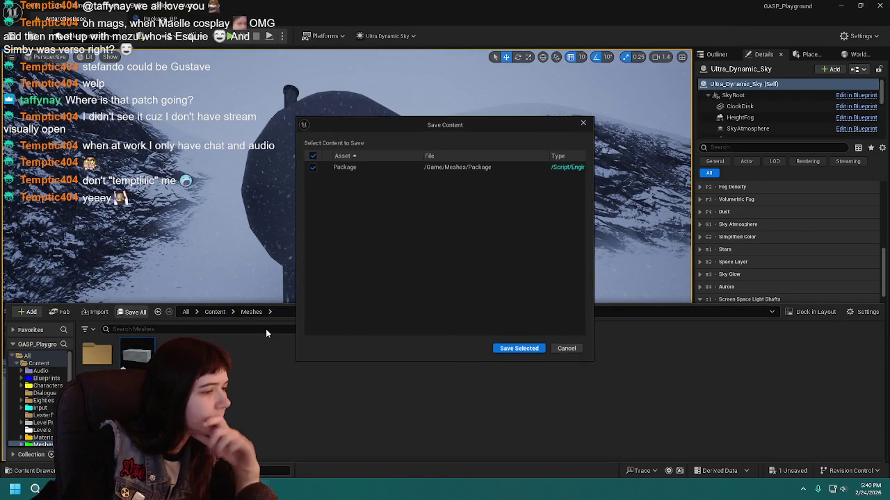
{"action": "left_click", "coordinate": [513, 349]}
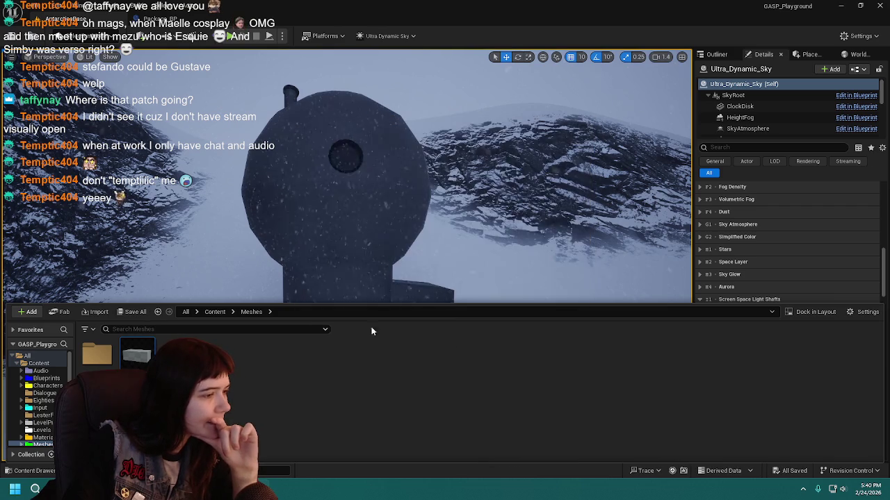
Step: Open the MI_Detailing material instance from Content > Materials
{"action": "left_click", "coordinate": [214, 312]}
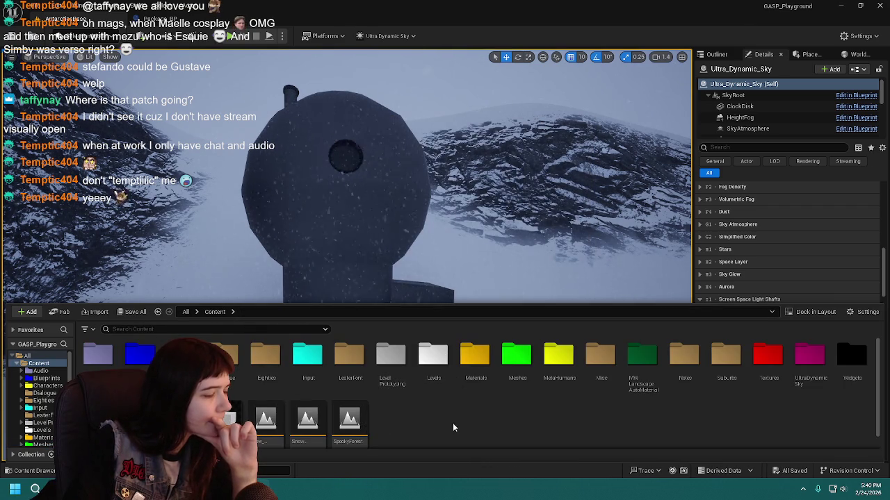
{"action": "double_click", "coordinate": [480, 356]}
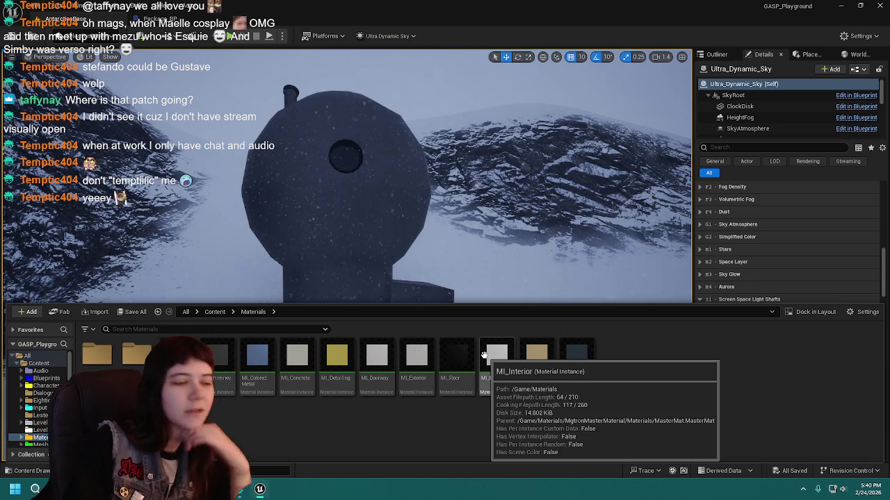
{"action": "double_click", "coordinate": [337, 355]}
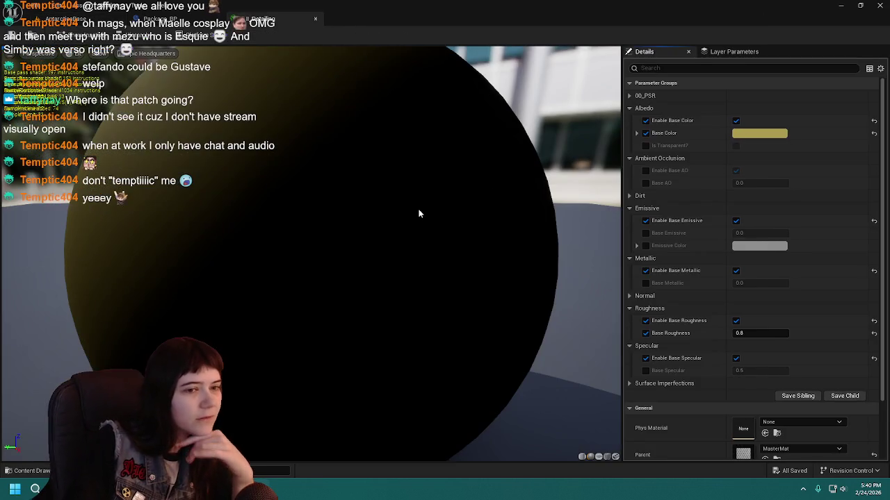
Step: Orbit the MI_Detailing preview sphere, check Package_BP, then go back to GASP_Playground
{"action": "scroll", "coordinate": [318, 150], "scroll_direction": "down", "scroll_amount": 3}
{"action": "left_click_drag", "start_coordinate": [262, 176], "coordinate": [275, 164]}
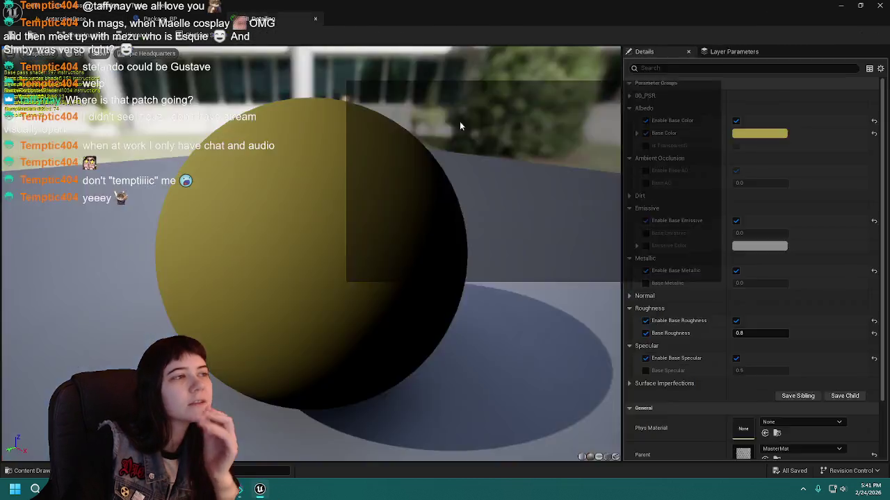
{"action": "left_click", "coordinate": [159, 19]}
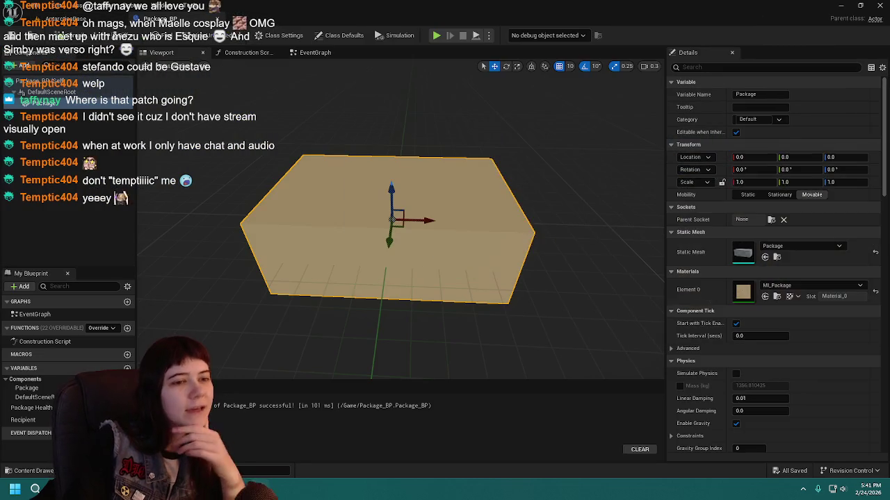
{"action": "left_click", "coordinate": [80, 11]}
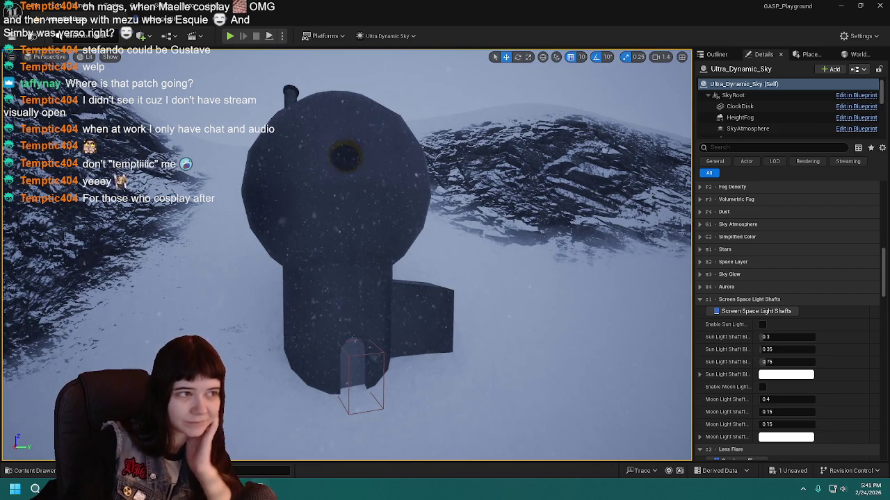
Step: Save the level and move the view nearer the night-lit tower
{"action": "scroll", "coordinate": [429, 227], "scroll_direction": "up", "scroll_amount": 5}
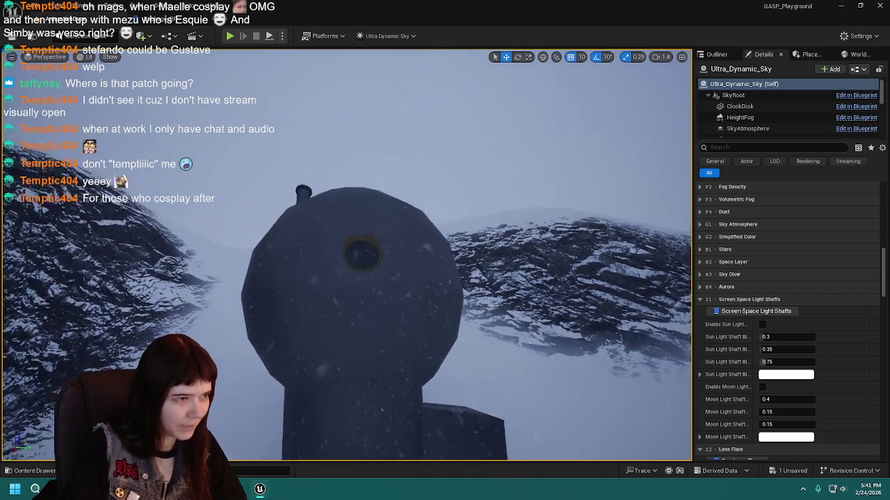
{"action": "scroll", "coordinate": [429, 224], "scroll_direction": "down", "scroll_amount": 4}
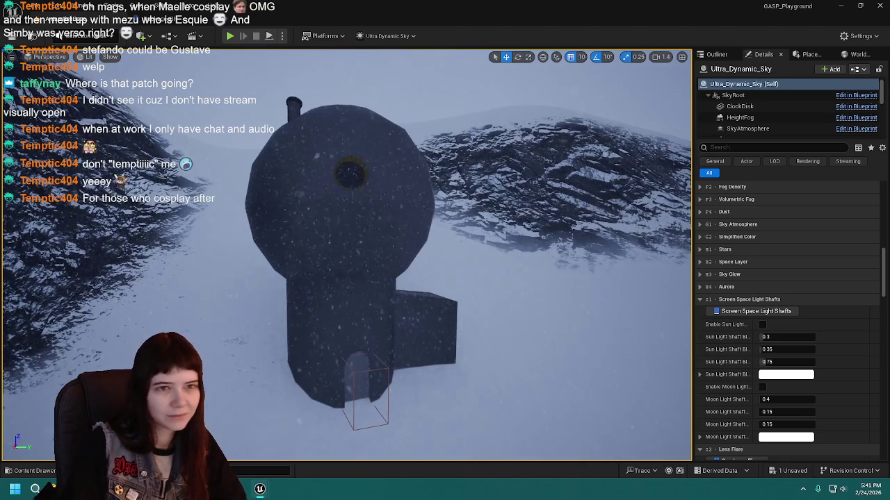
{"action": "key", "text": "ctrl+s"}
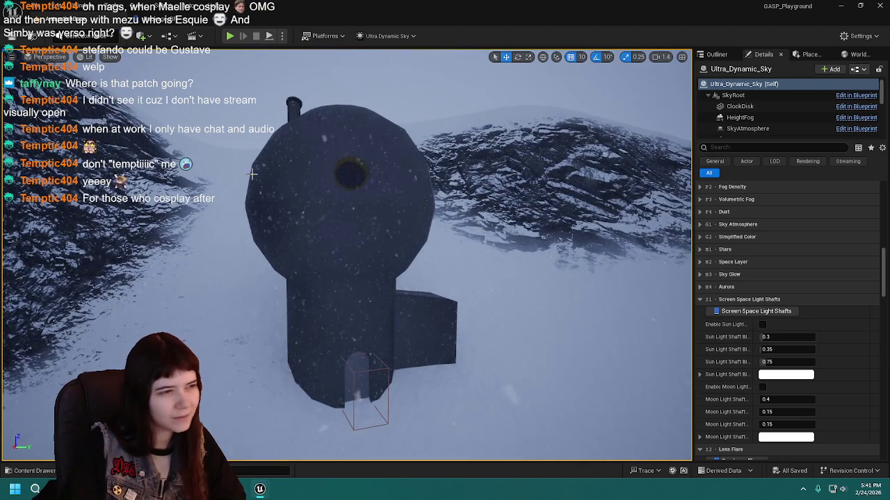
{"action": "scroll", "coordinate": [772, 217], "scroll_direction": "up", "scroll_amount": 15}
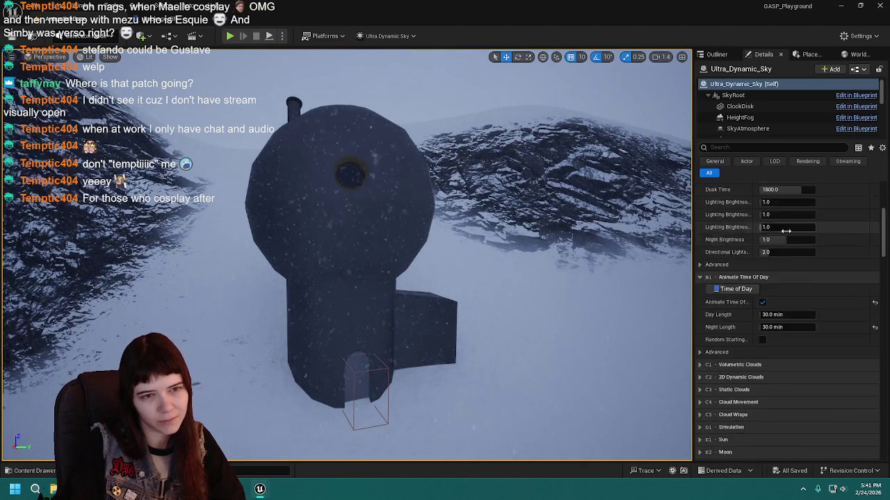
{"action": "scroll", "coordinate": [823, 299], "scroll_direction": "up", "scroll_amount": 3}
{"action": "mouse_move", "coordinate": [799, 275]}
{"action": "left_mouse_down"}
{"action": "mouse_move", "coordinate": [837, 275]}
{"action": "mouse_move", "coordinate": [825, 286]}
{"action": "left_mouse_up"}
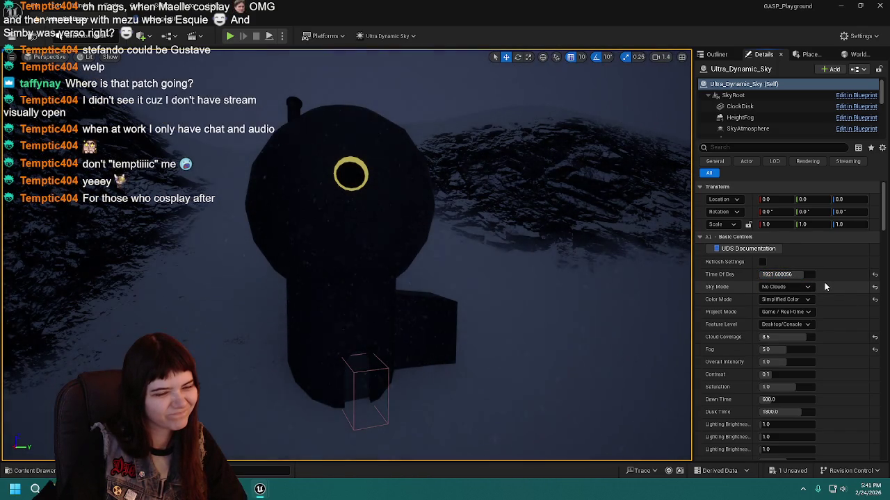
{"action": "left_click_drag", "start_coordinate": [667, 264], "coordinate": [632, 266]}
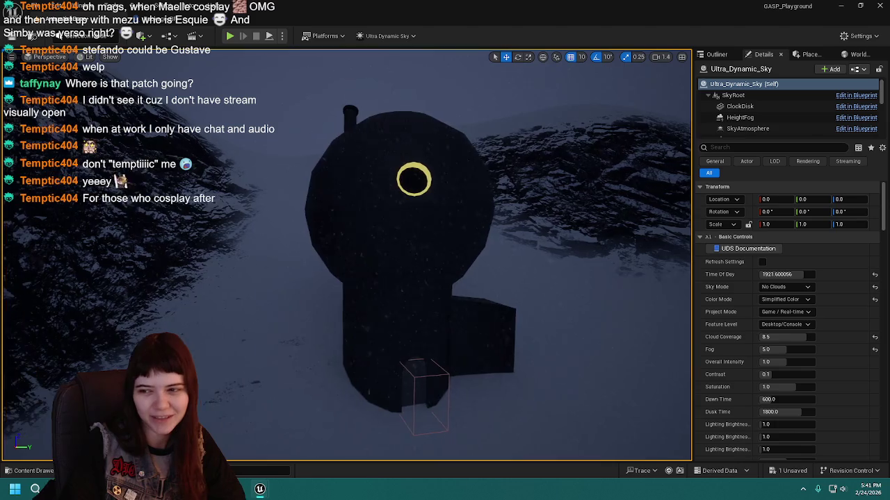
Step: Set the sky's Time Of Day to 999.0, disable Animate Time Of Day, and show Materials
{"action": "left_click", "coordinate": [875, 277]}
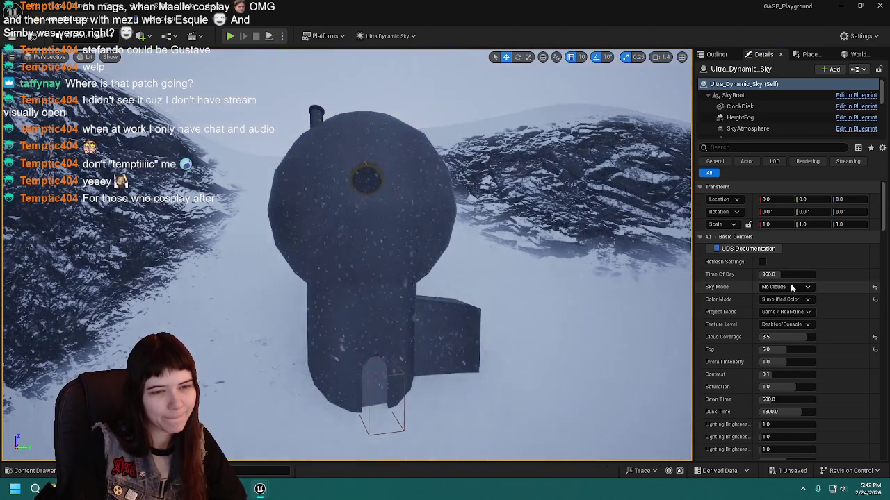
{"action": "left_click", "coordinate": [795, 275]}
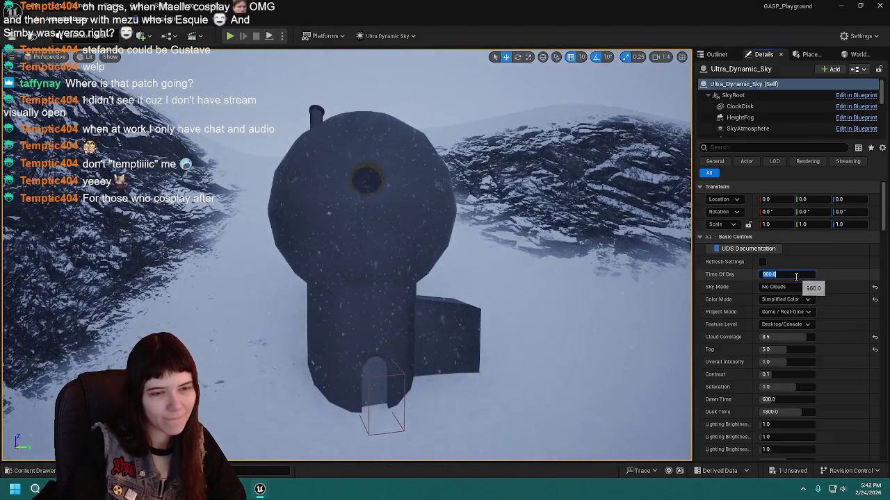
{"action": "type", "text": "10999.0"}
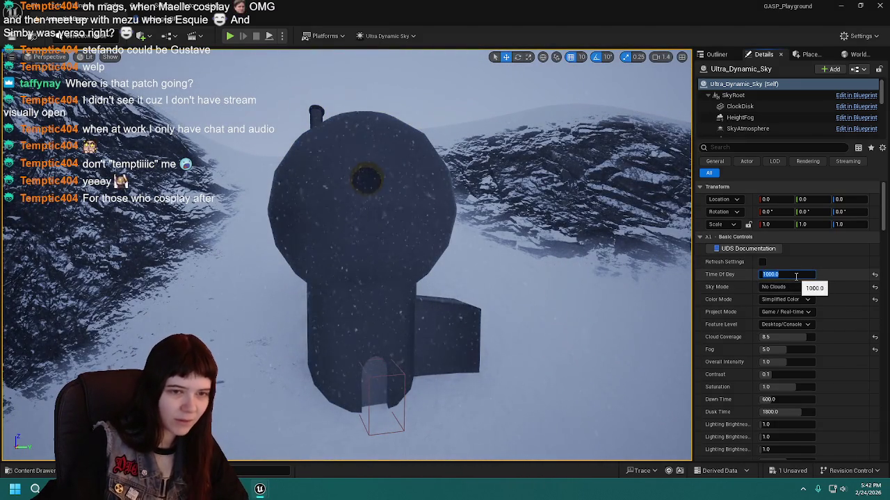
{"action": "scroll", "coordinate": [797, 287], "scroll_direction": "down", "scroll_amount": 4}
{"action": "scroll", "coordinate": [822, 321], "scroll_direction": "down", "scroll_amount": 8}
{"action": "left_click", "coordinate": [762, 257]}
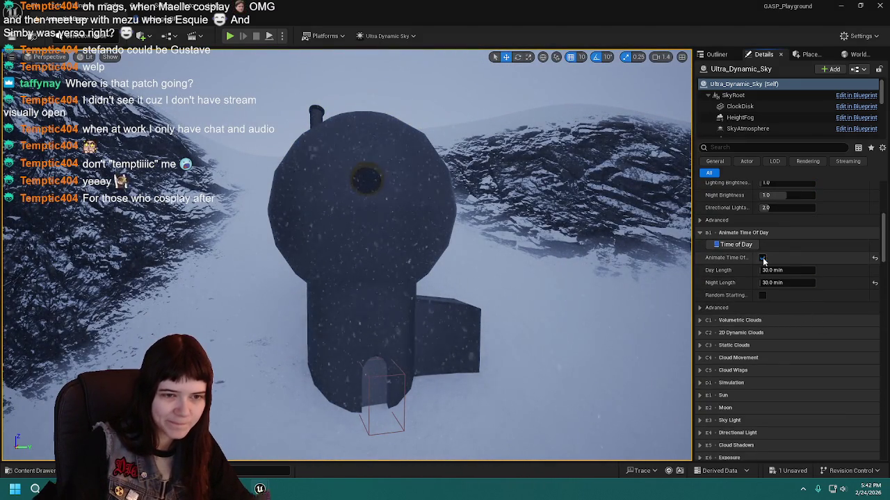
{"action": "left_click", "coordinate": [768, 233]}
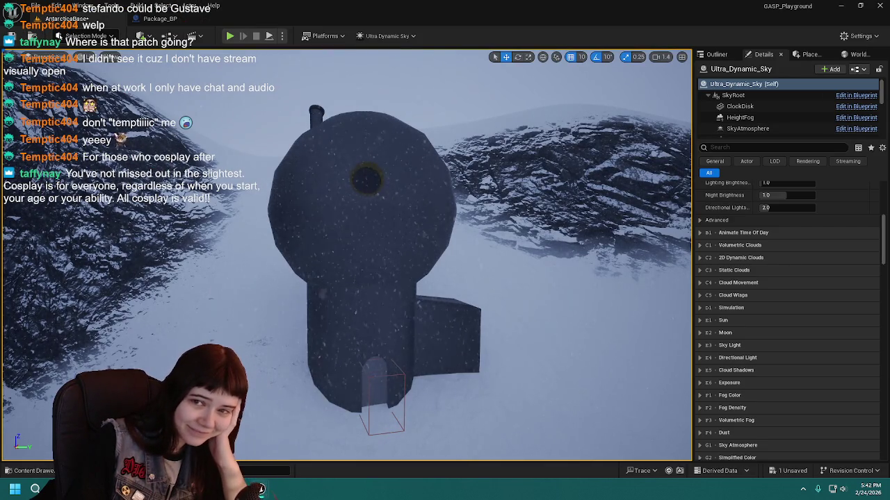
{"action": "key", "text": "ctrl+space"}
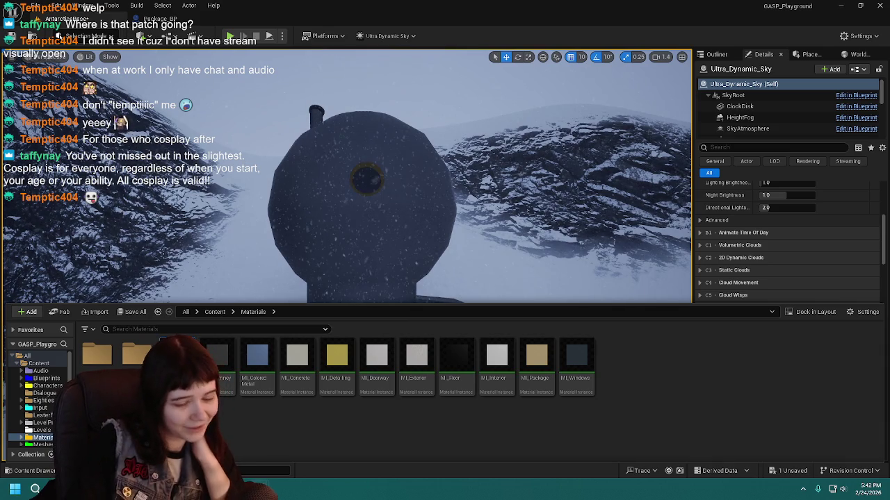
Step: Give MI_Bulb an emissive colour sampled from its base colour and Base Emissive 0.025
{"action": "scroll", "coordinate": [469, 153], "scroll_direction": "down", "scroll_amount": 5}
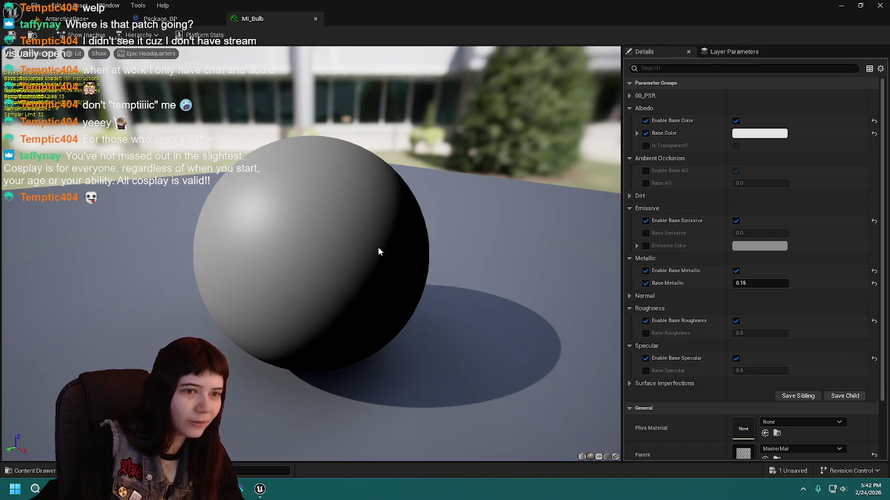
{"action": "left_click", "coordinate": [646, 246]}
{"action": "left_click", "coordinate": [759, 246]}
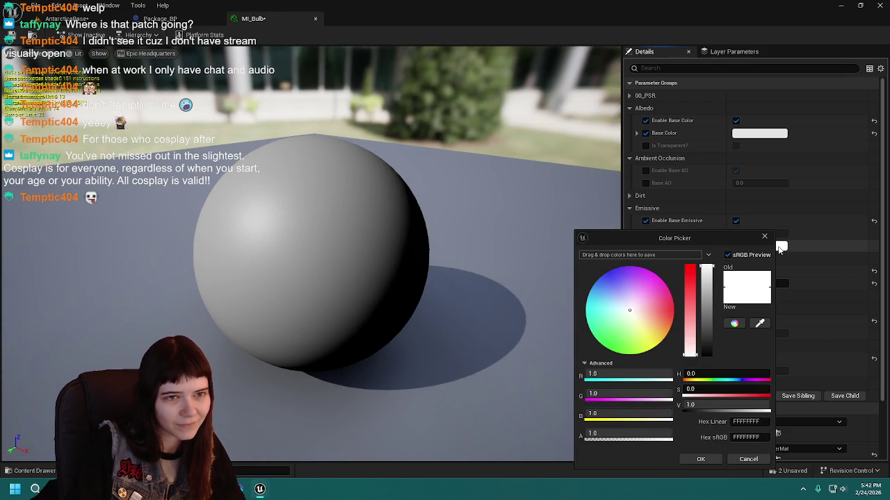
{"action": "left_click", "coordinate": [760, 323]}
{"action": "left_click", "coordinate": [774, 134]}
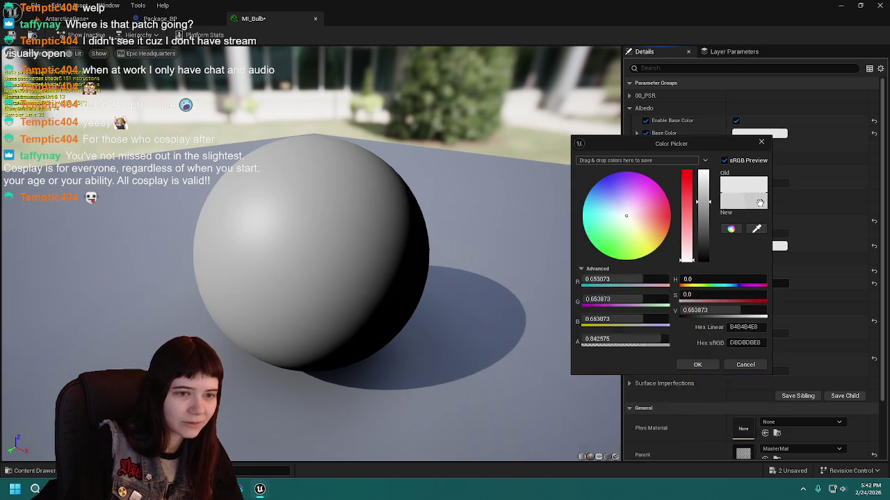
{"action": "left_click", "coordinate": [698, 363]}
{"action": "left_click", "coordinate": [646, 234]}
{"action": "left_click", "coordinate": [759, 234]}
{"action": "type", "text": ".025"}
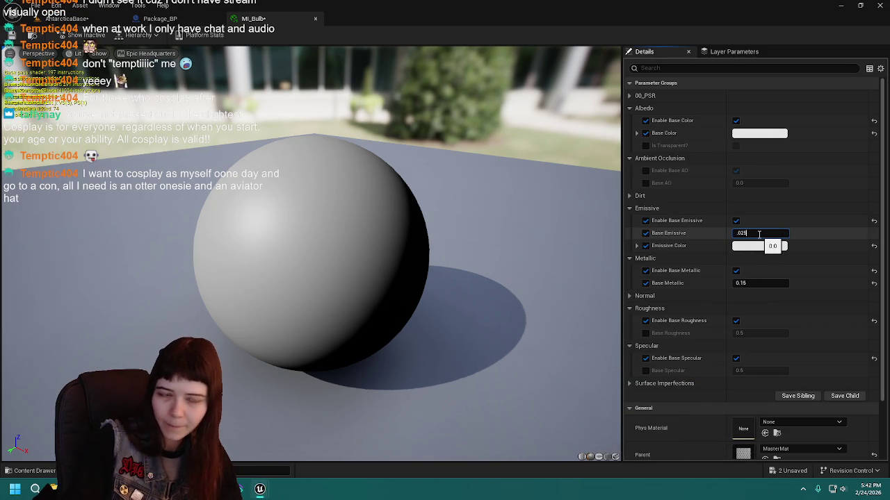
{"action": "type", "text": "0.025"}
{"action": "key", "text": "Return"}
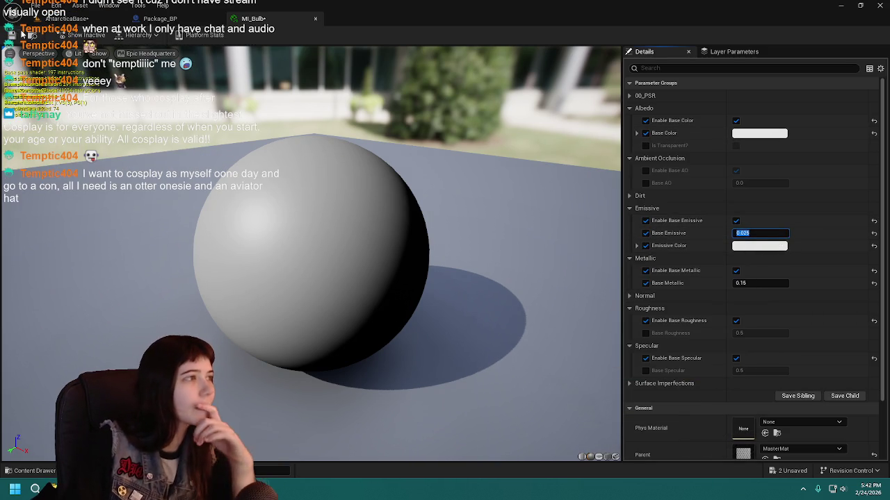
Step: Save and close MI_Bulb, save Package_BP, and return to the snowy level
{"action": "left_click", "coordinate": [11, 35]}
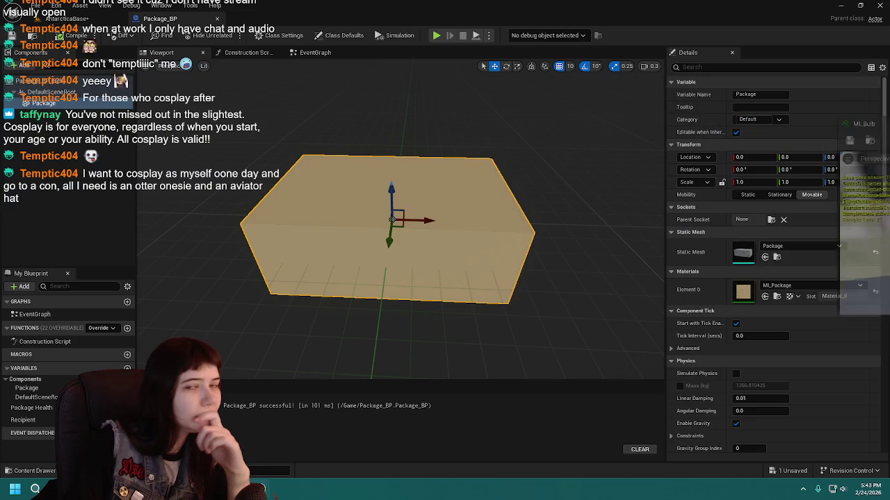
{"action": "left_click", "coordinate": [315, 19]}
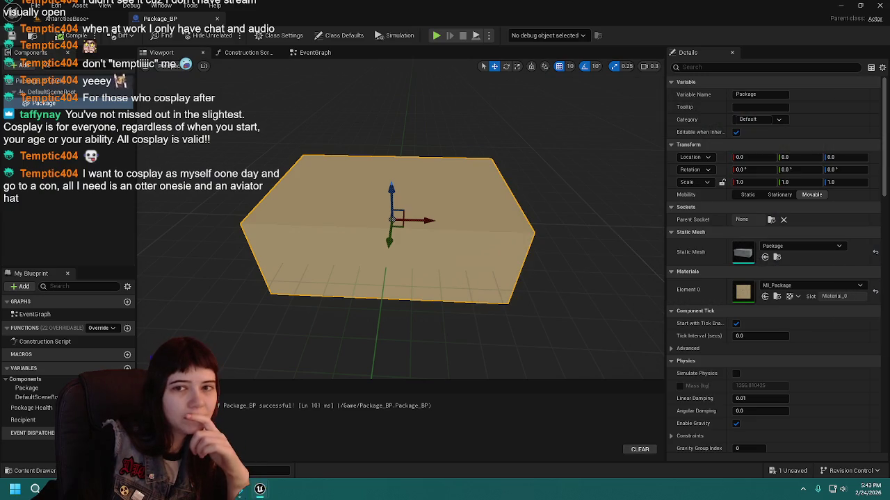
{"action": "left_click", "coordinate": [12, 34]}
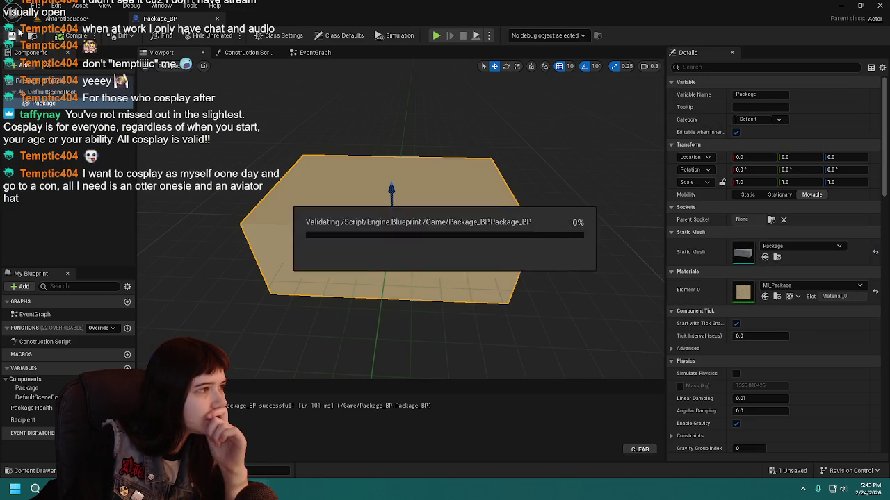
{"action": "left_click", "coordinate": [66, 19]}
{"action": "left_click", "coordinate": [12, 36]}
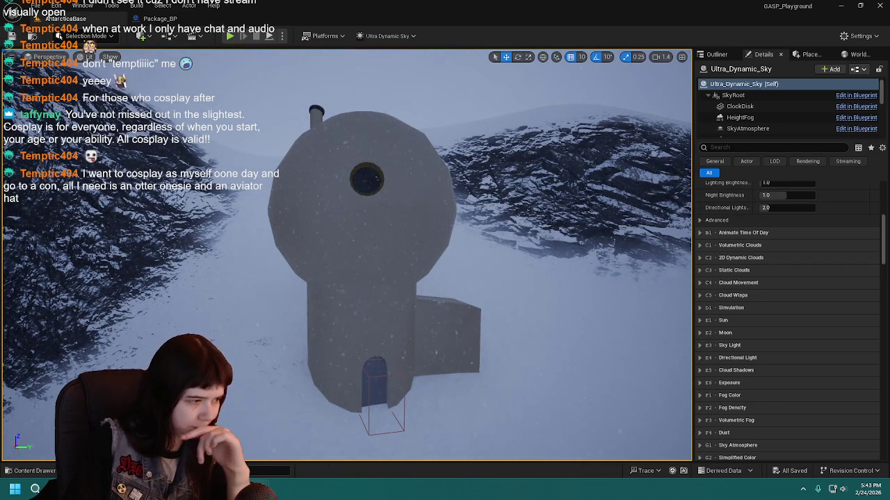
Step: Inspect the MI_ColoredMetal material's parameters, then return to the snowy level
{"action": "left_click", "coordinate": [28, 470]}
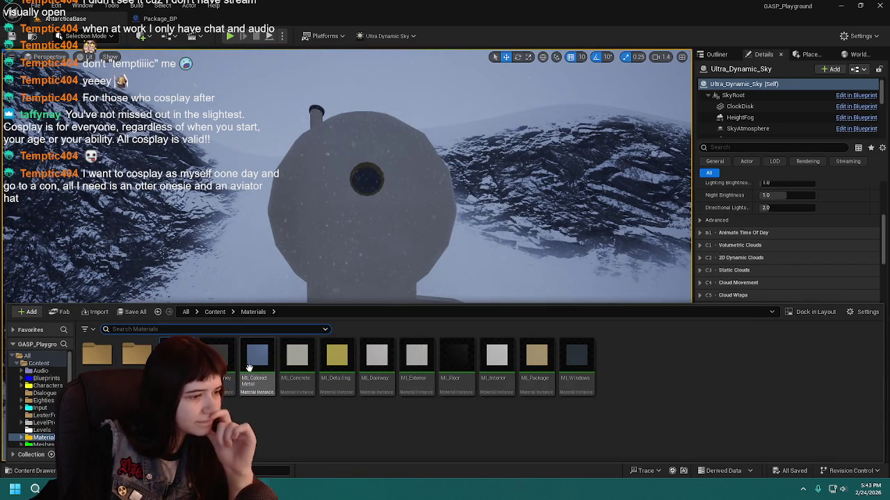
{"action": "mouse_move", "coordinate": [338, 218]}
{"action": "left_mouse_down"}
{"action": "mouse_move", "coordinate": [327, 167]}
{"action": "mouse_move", "coordinate": [376, 161]}
{"action": "mouse_move", "coordinate": [330, 164]}
{"action": "mouse_move", "coordinate": [332, 126]}
{"action": "mouse_move", "coordinate": [313, 148]}
{"action": "mouse_move", "coordinate": [269, 271]}
{"action": "left_mouse_up"}
{"action": "key", "text": "ctrl+space"}
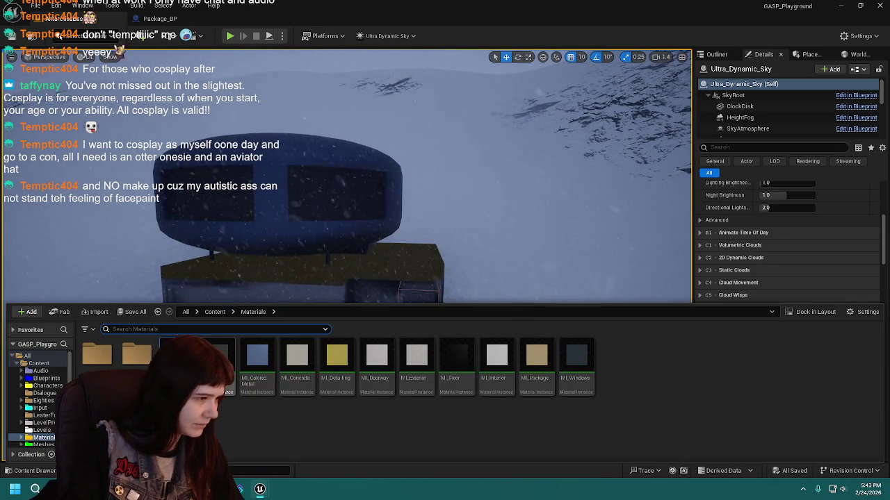
{"action": "left_click", "coordinate": [258, 358]}
{"action": "double_click", "coordinate": [258, 358]}
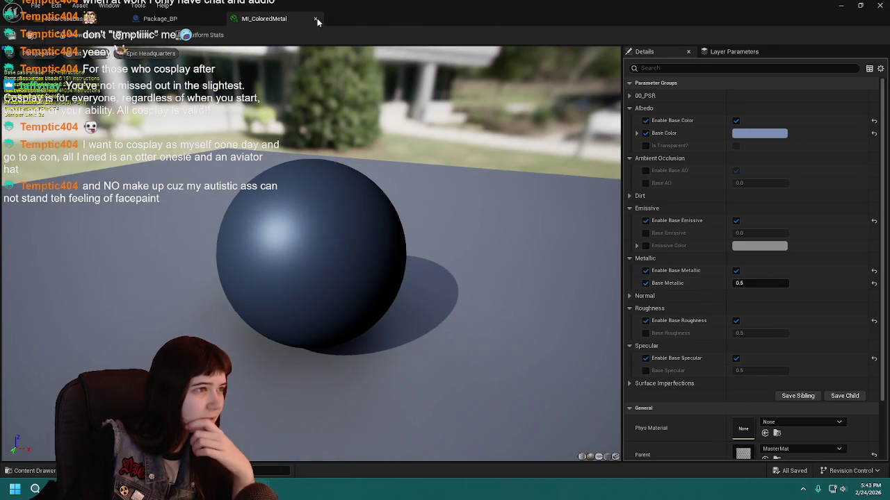
{"action": "left_click", "coordinate": [317, 18]}
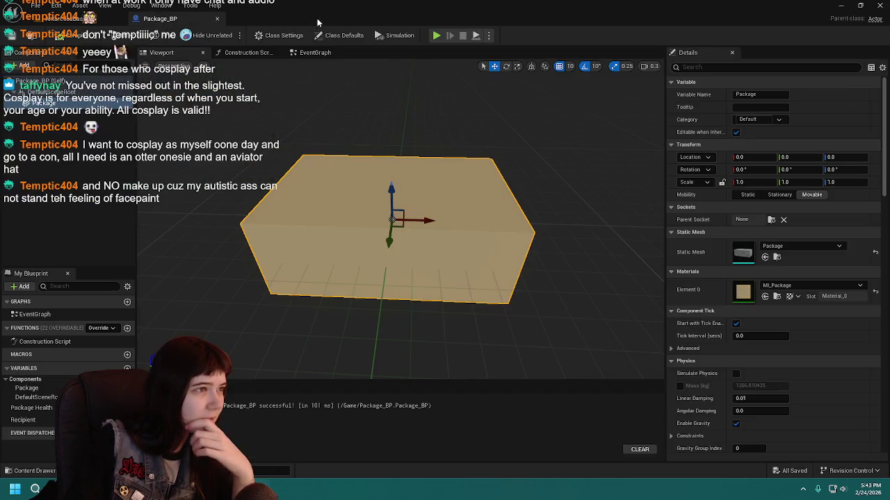
{"action": "left_click", "coordinate": [69, 19]}
Step: In MI_Concrete, set the emissive colour to the sampled beige base colour
{"action": "left_click_drag", "start_coordinate": [381, 308], "coordinate": [351, 314]}
{"action": "left_click", "coordinate": [30, 471]}
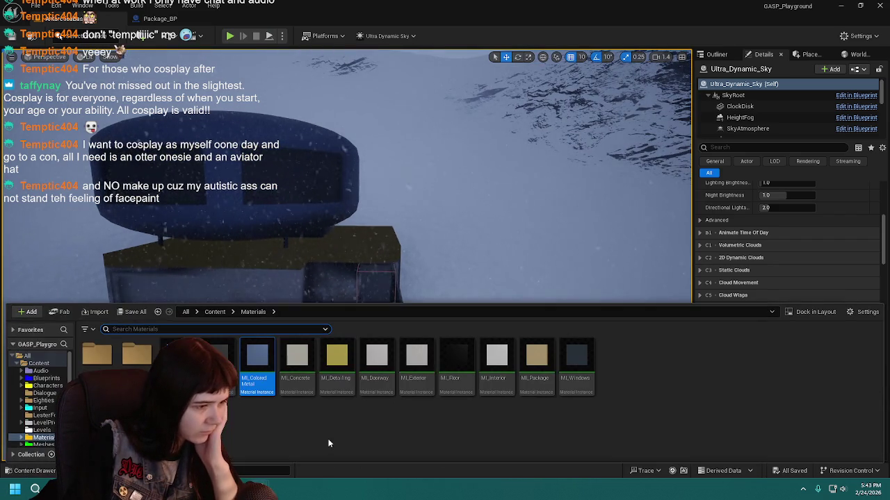
{"action": "left_click", "coordinate": [309, 370]}
{"action": "double_click", "coordinate": [310, 371]}
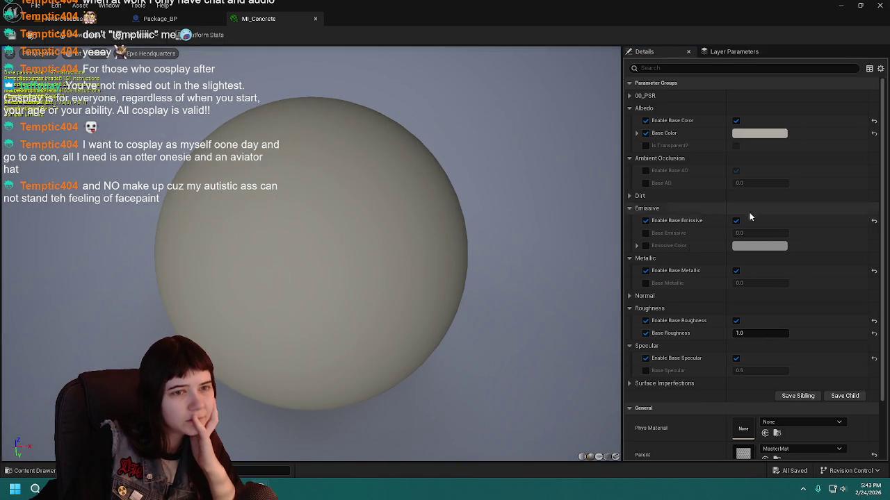
{"action": "left_click", "coordinate": [646, 245]}
{"action": "left_click", "coordinate": [759, 245]}
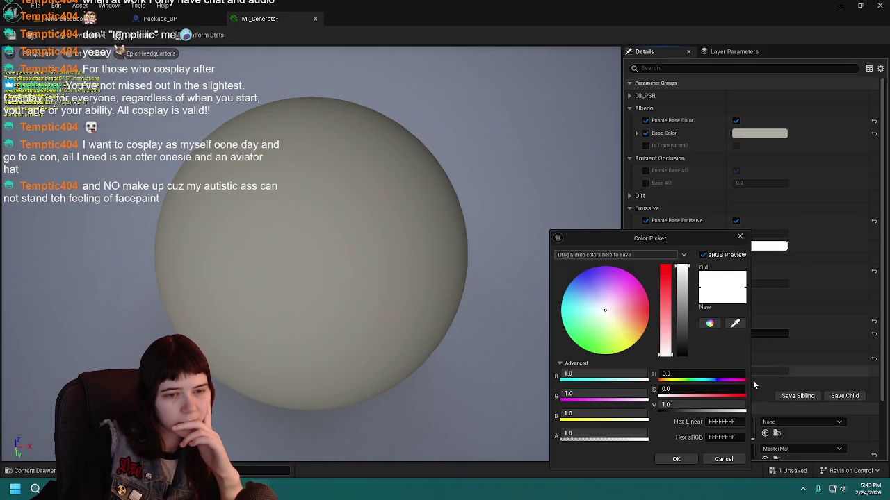
{"action": "left_click", "coordinate": [778, 123]}
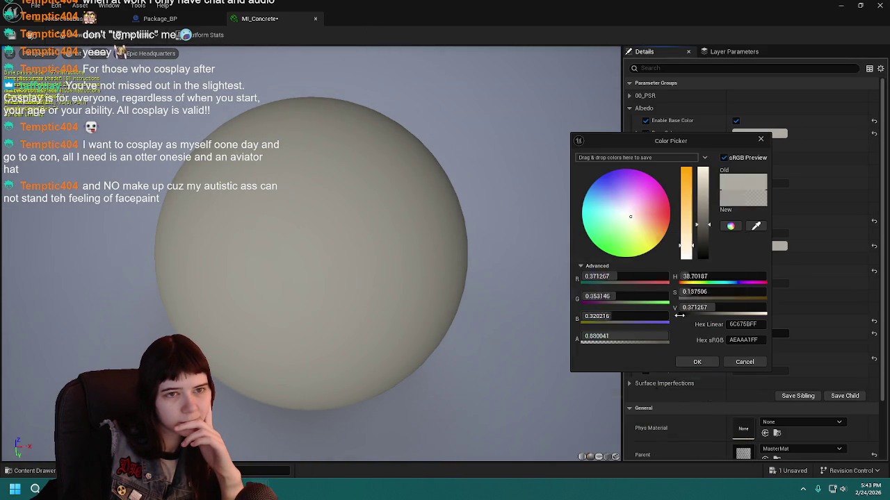
{"action": "left_click", "coordinate": [690, 363]}
Step: Enable MI_Concrete's Base Emissive at 0.025 and close the material
{"action": "left_click", "coordinate": [645, 232]}
{"action": "left_click", "coordinate": [769, 234]}
{"action": "type", "text": "5"}
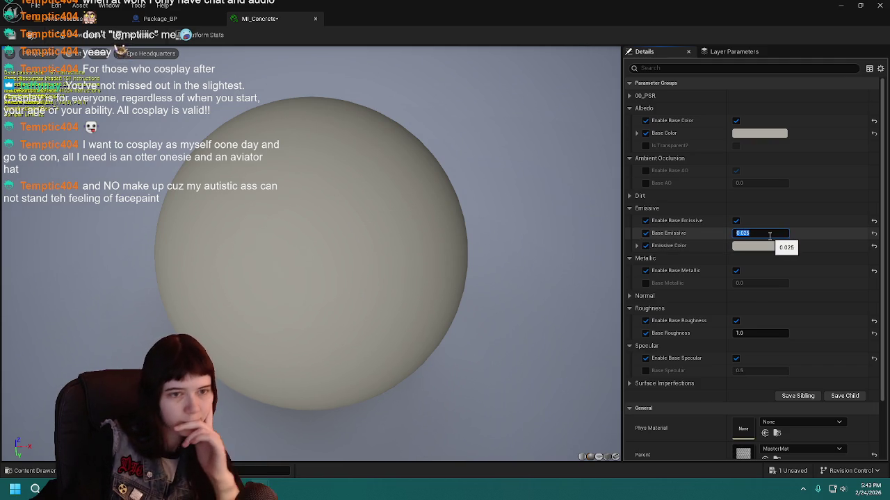
{"action": "key", "text": "Return"}
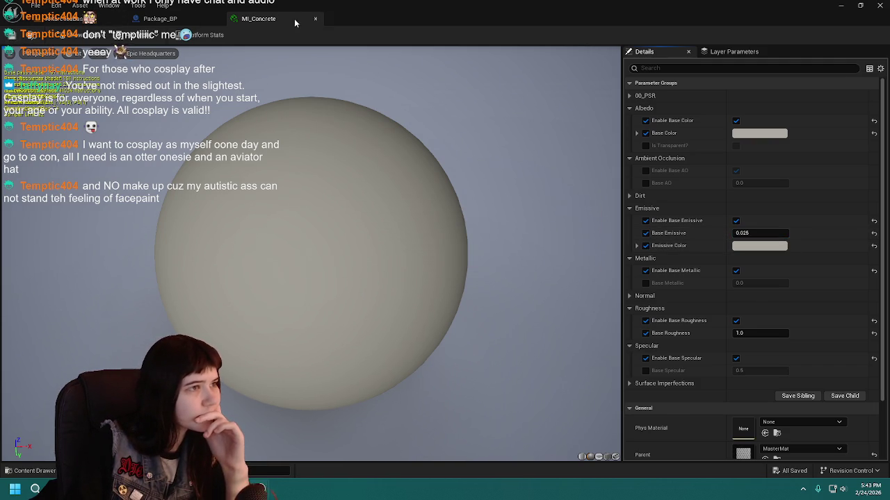
{"action": "left_click", "coordinate": [315, 19]}
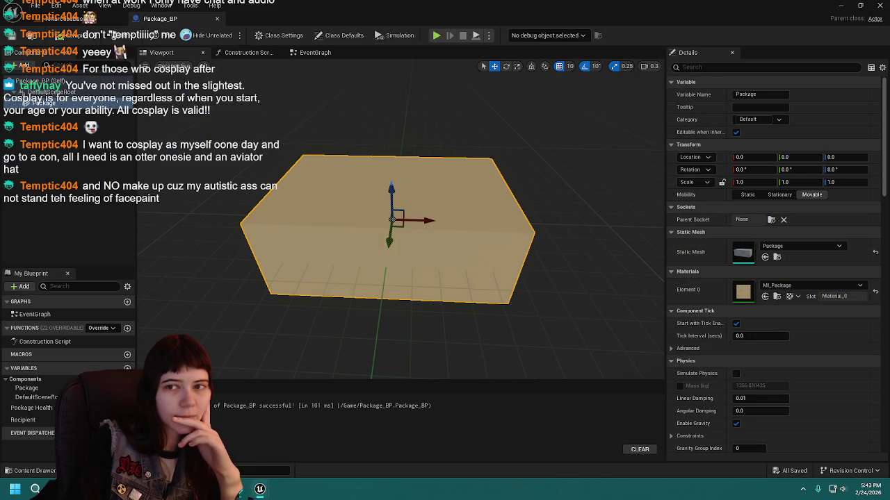
Step: Frame the selected doorway box in the level and orbit to the building's long side
{"action": "left_click", "coordinate": [69, 19]}
{"action": "key", "text": "f"}
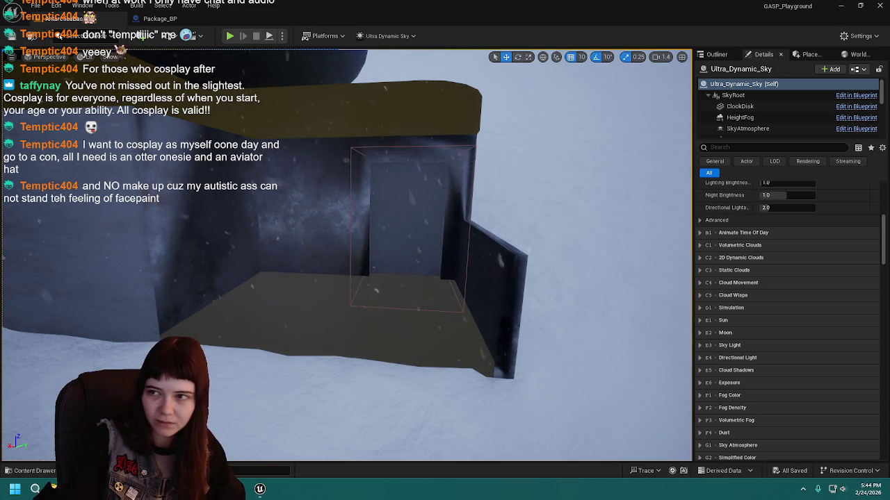
{"action": "scroll", "coordinate": [347, 257], "scroll_direction": "down", "scroll_amount": 10}
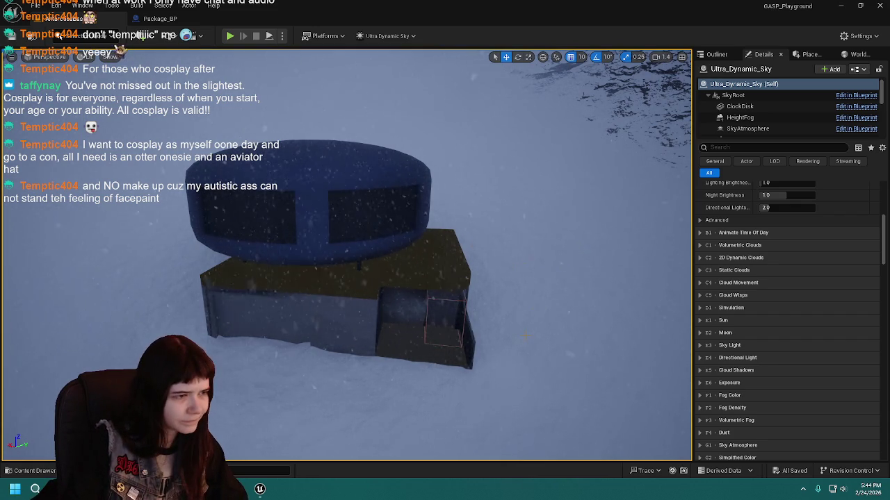
{"action": "mouse_move", "coordinate": [451, 237]}
{"action": "left_mouse_down"}
{"action": "mouse_move", "coordinate": [327, 240]}
{"action": "mouse_move", "coordinate": [324, 282]}
{"action": "mouse_move", "coordinate": [335, 280]}
{"action": "mouse_move", "coordinate": [322, 359]}
{"action": "mouse_move", "coordinate": [369, 188]}
{"action": "mouse_move", "coordinate": [357, 202]}
{"action": "mouse_move", "coordinate": [306, 218]}
{"action": "left_mouse_up"}
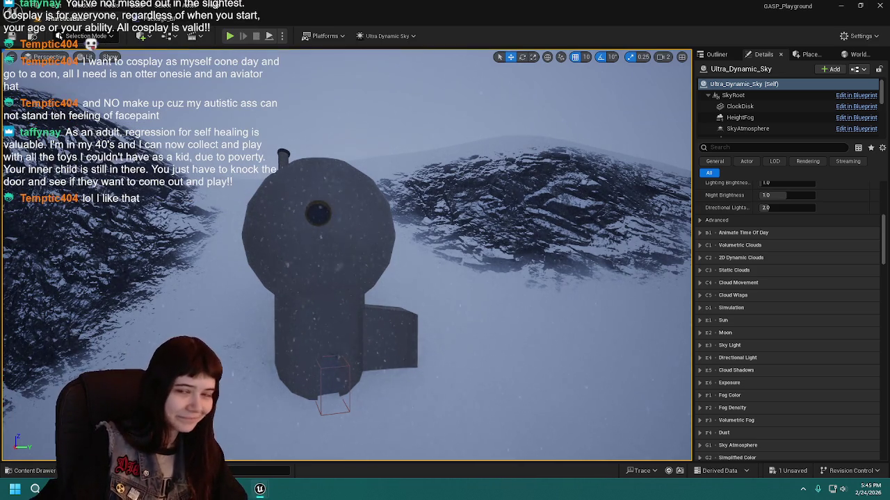
Step: Save the level, raise the camera above the building, and show the Materials assets
{"action": "key", "text": "ctrl+s"}
{"action": "scroll", "coordinate": [348, 257], "scroll_direction": "up", "scroll_amount": 3}
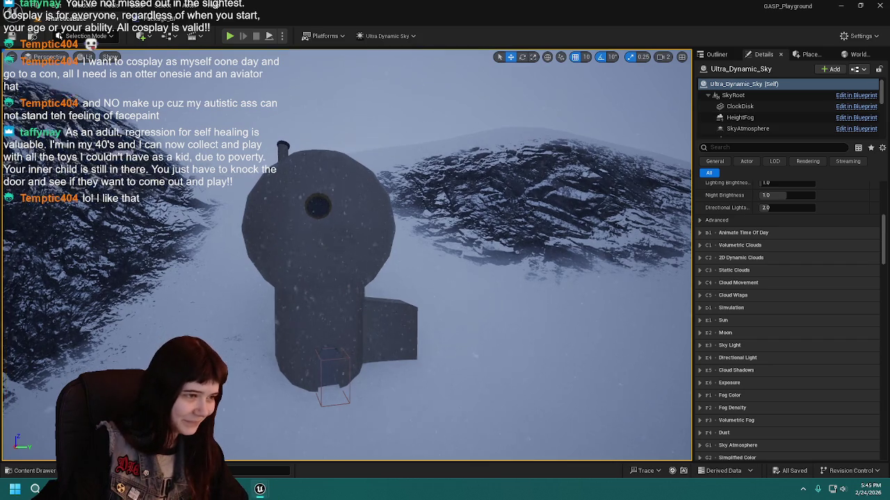
{"action": "key", "text": "e"}
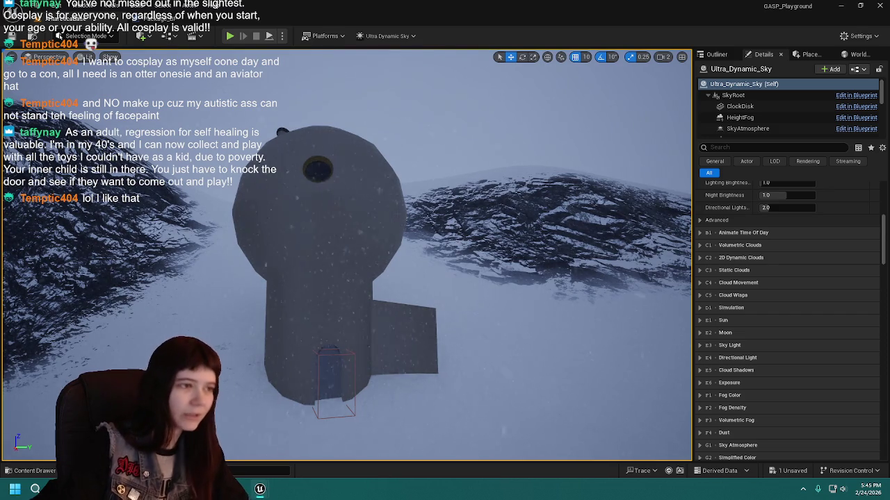
{"action": "key", "text": "ctrl+s"}
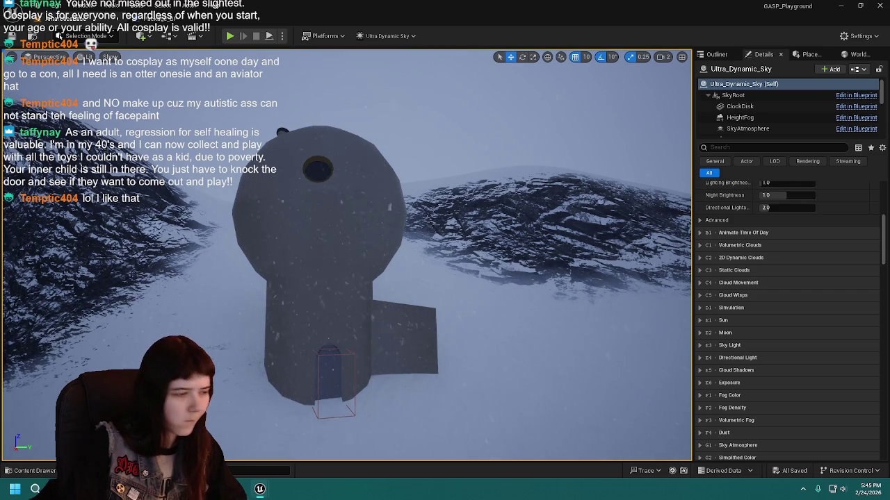
{"action": "left_click", "coordinate": [33, 471]}
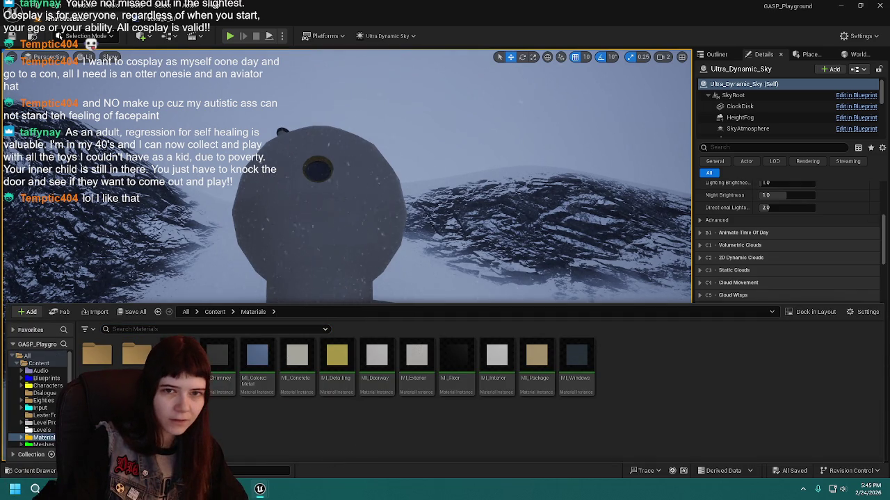
{"action": "key", "text": "ctrl+space"}
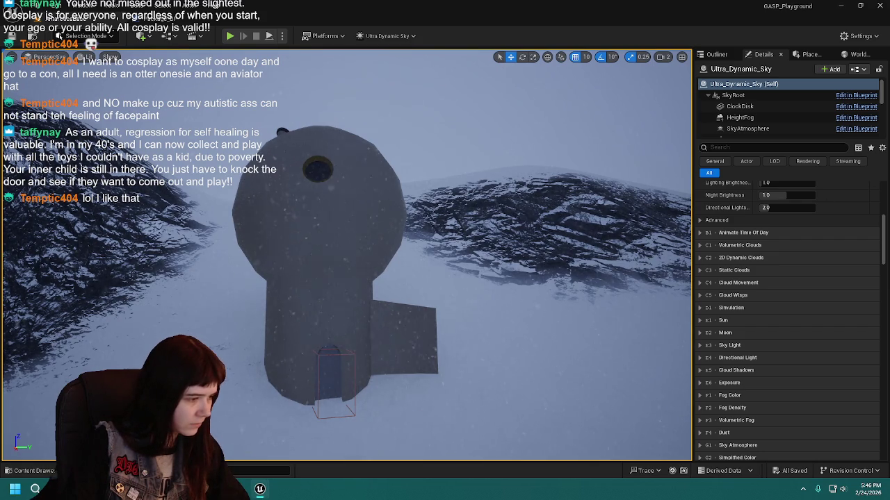
{"action": "key", "text": "ctrl+space"}
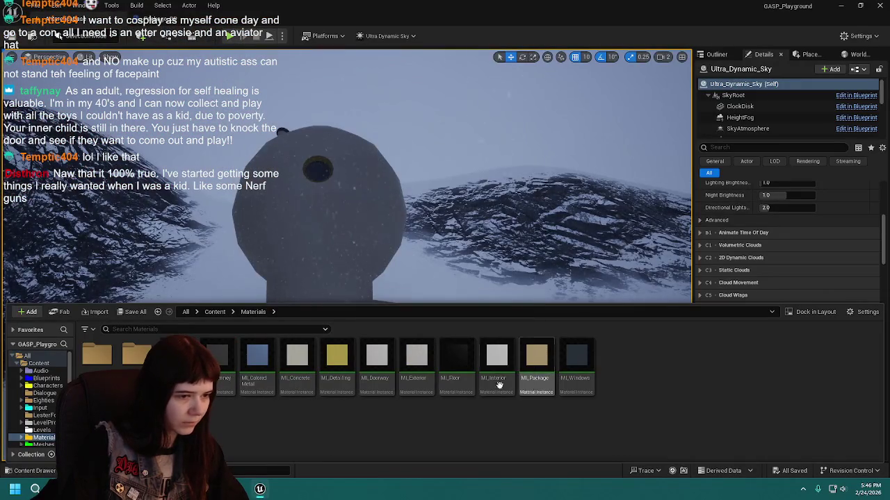
Step: Duplicate MI_Windows and name the copy MI_WindowsLit
{"action": "left_click", "coordinate": [575, 368]}
{"action": "key", "text": "ctrl+d"}
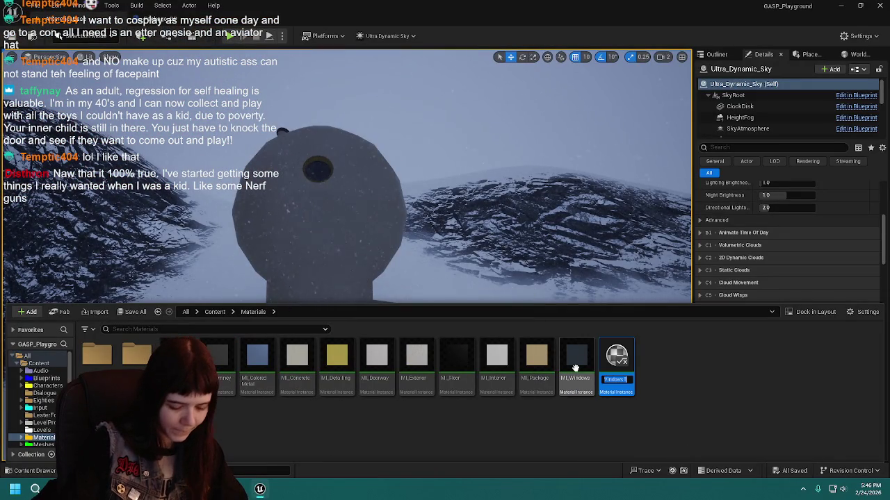
{"action": "key", "text": "BackSpace"}
{"action": "type", "text": "LB"}
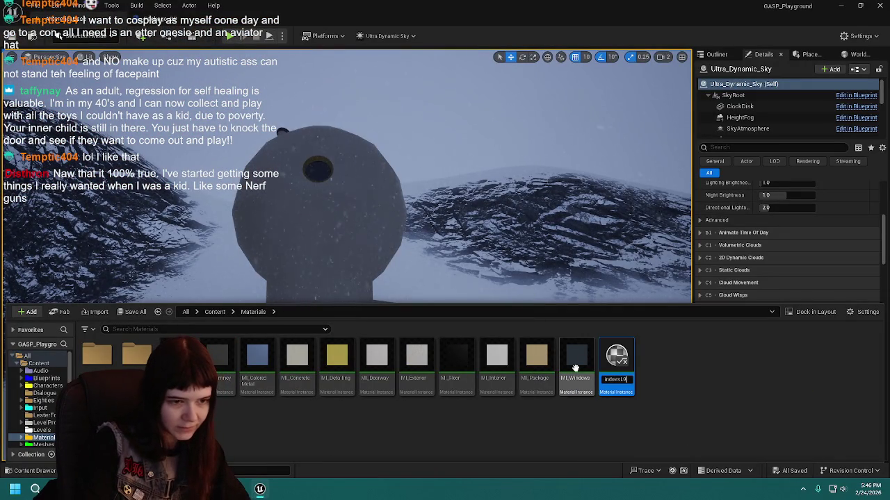
{"action": "key", "text": "Return"}
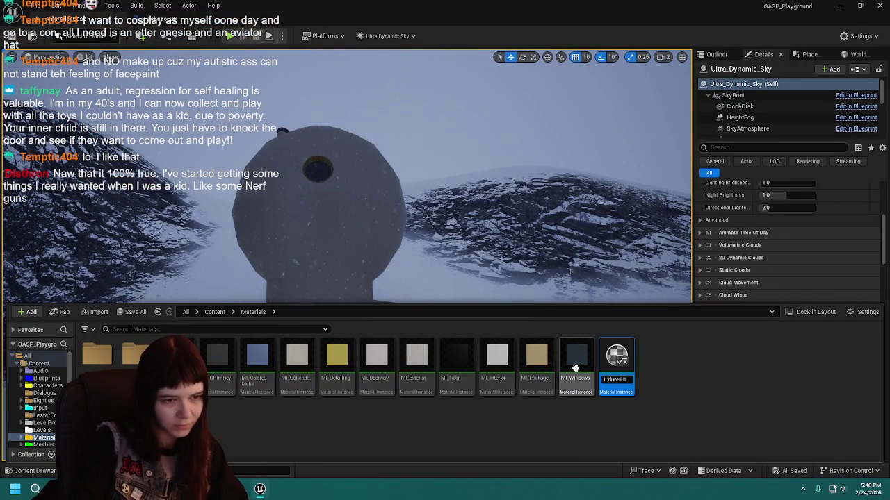
Step: Save MI_WindowsLit and give it a pale yellow emissive colour
{"action": "left_click", "coordinate": [31, 470]}
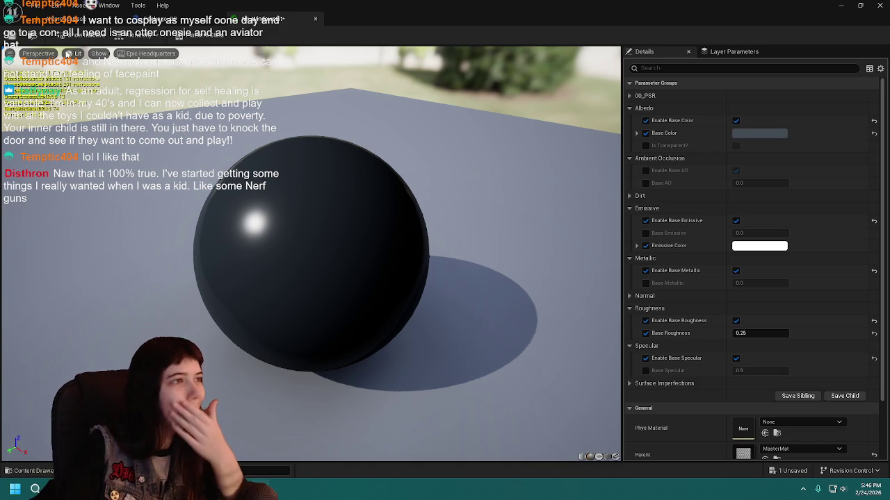
{"action": "key", "text": "ctrl+s"}
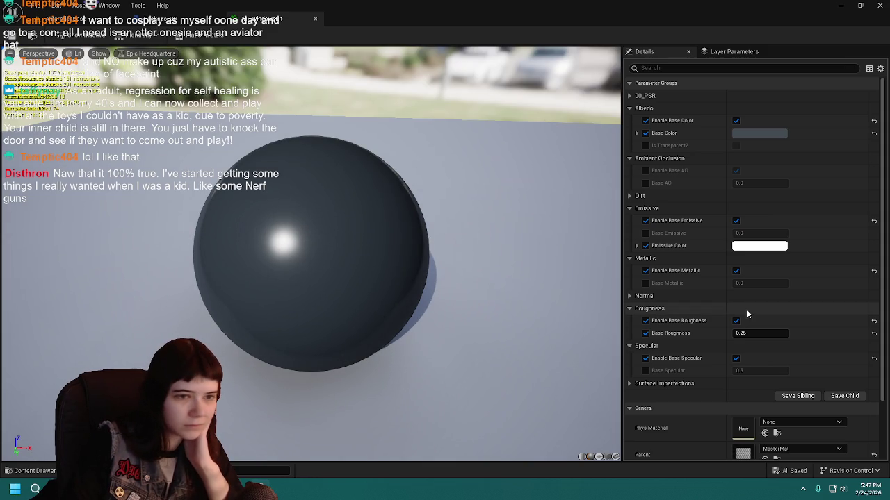
{"action": "left_click", "coordinate": [763, 247]}
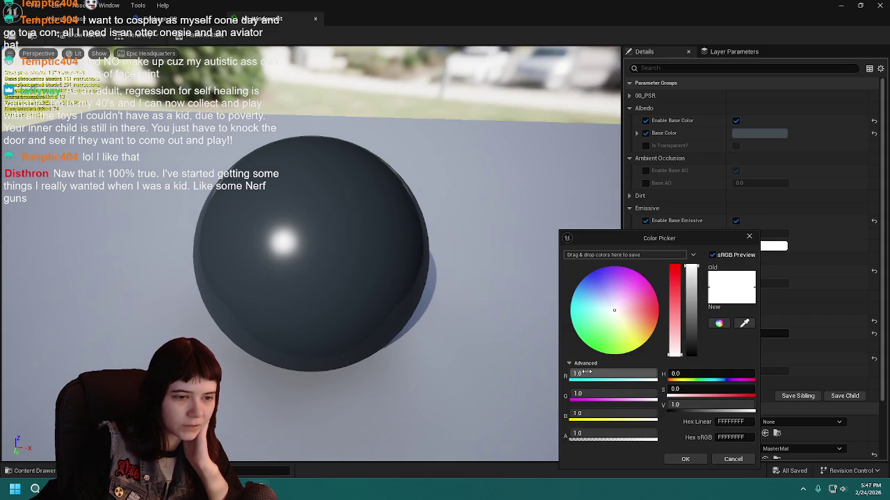
{"action": "left_click", "coordinate": [635, 337]}
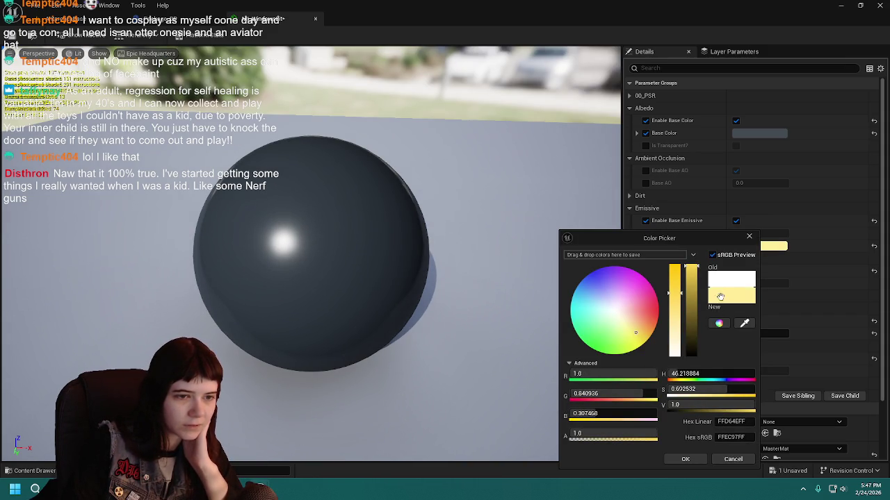
{"action": "left_click", "coordinate": [685, 460]}
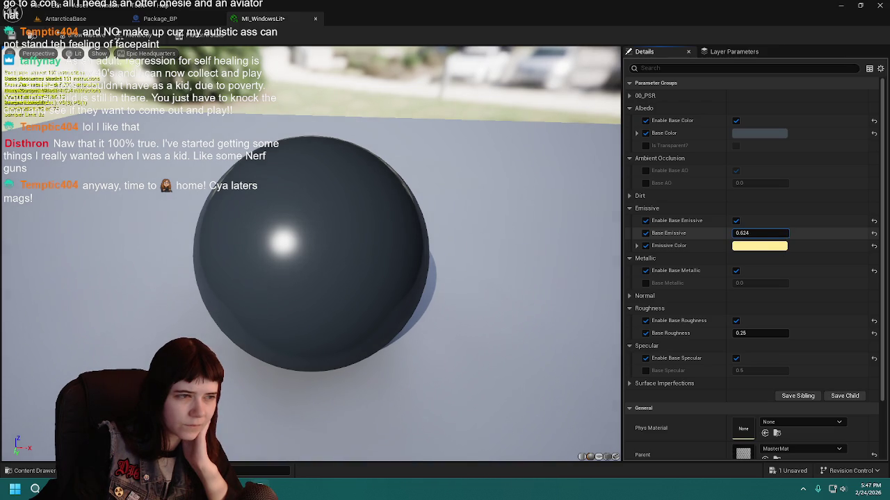
Step: Set Base Emissive to 0.7 and return to the AntarcticaBase level
{"action": "key", "text": "Return"}
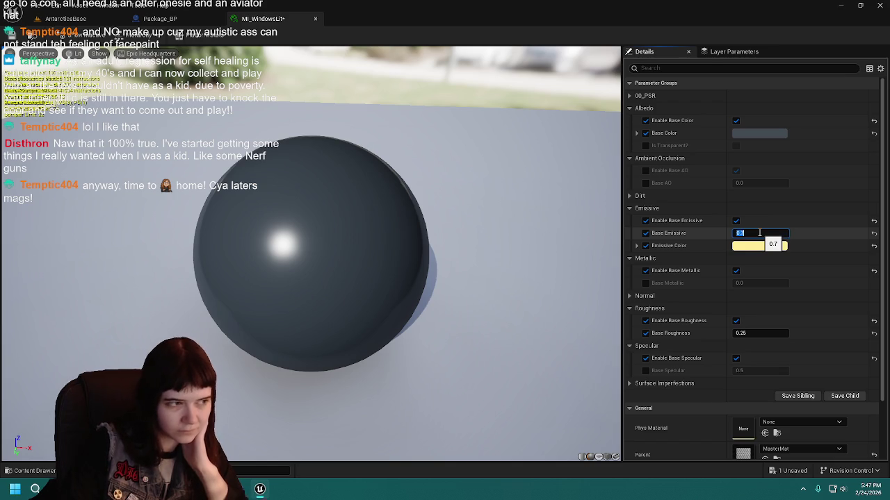
{"action": "key", "text": "Return"}
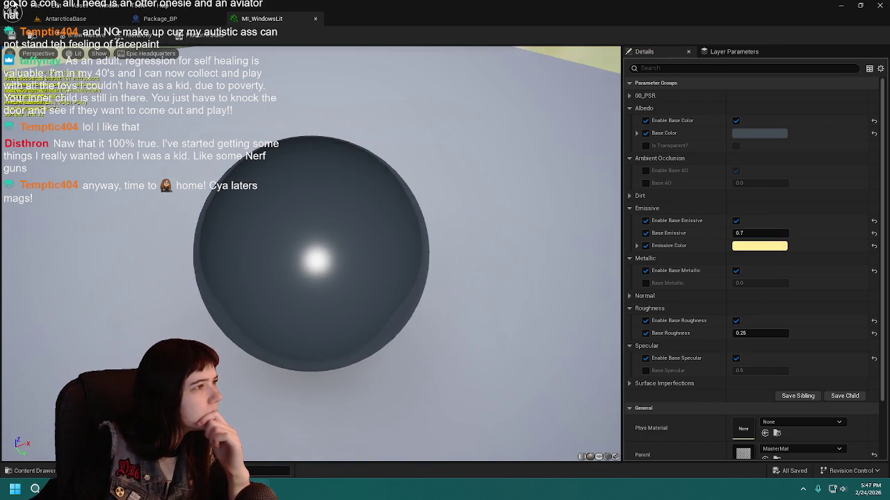
{"action": "left_click", "coordinate": [65, 19]}
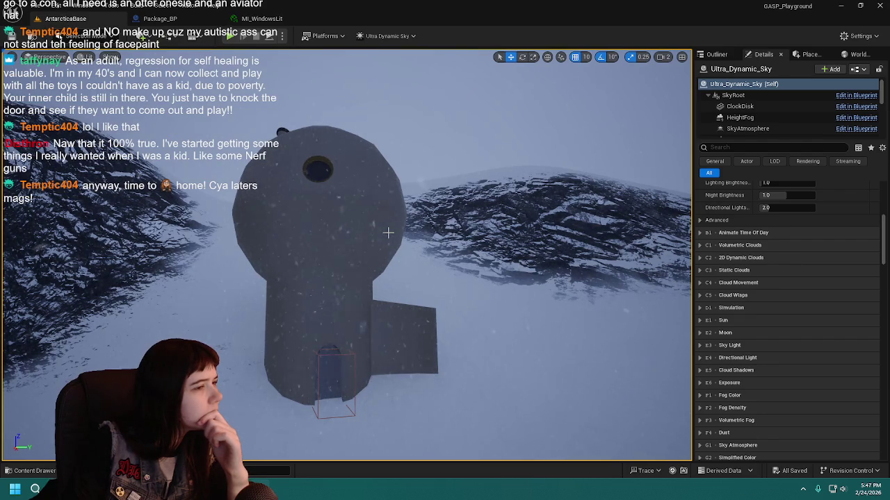
Step: Select the Kimberly building, open KimberlyArtsy_BP, and select its exterior tower mesh
{"action": "left_click_drag", "start_coordinate": [311, 161], "coordinate": [311, 160]}
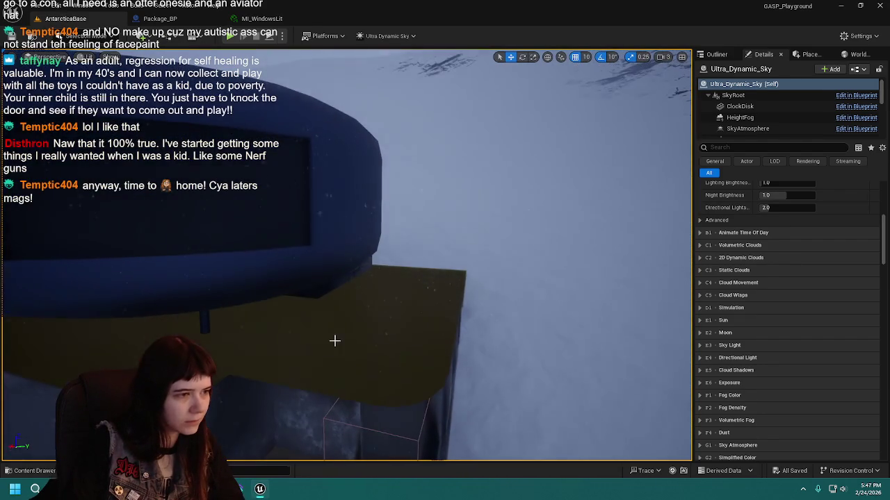
{"action": "left_click", "coordinate": [336, 337]}
{"action": "key", "text": "f"}
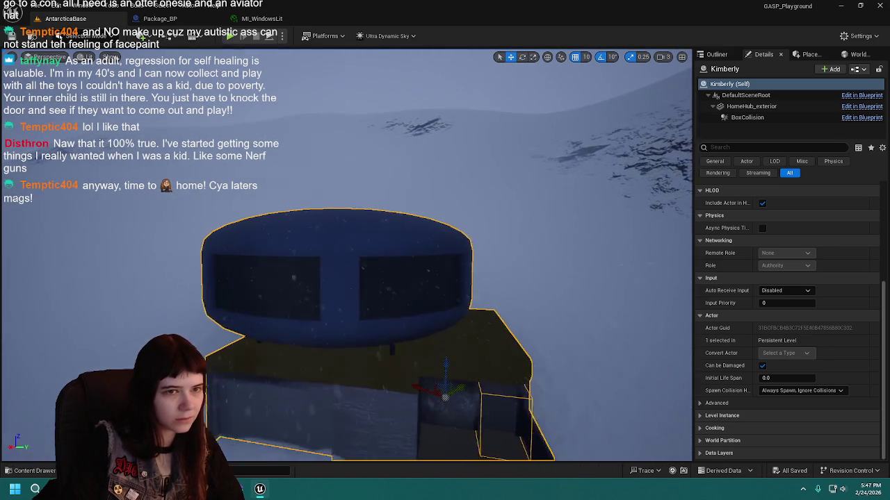
{"action": "scroll", "coordinate": [816, 361], "scroll_direction": "up", "scroll_amount": 5}
{"action": "scroll", "coordinate": [424, 427], "scroll_direction": "down", "scroll_amount": 4}
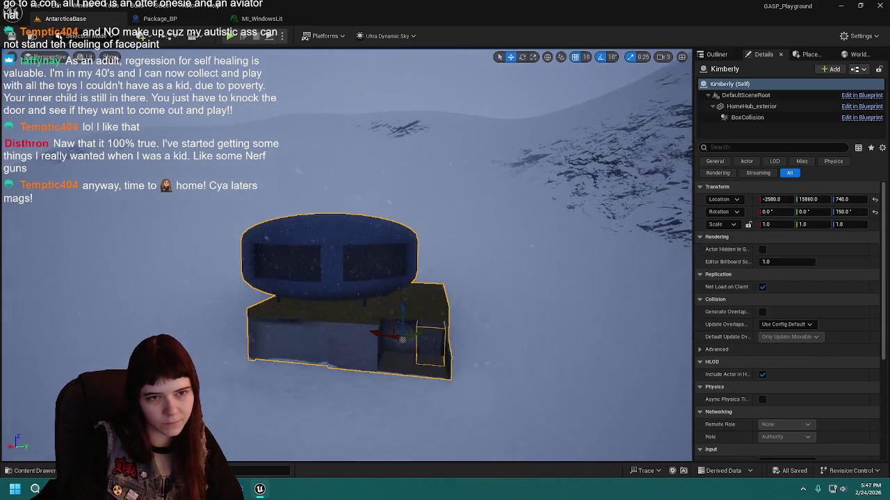
{"action": "left_click", "coordinate": [723, 55]}
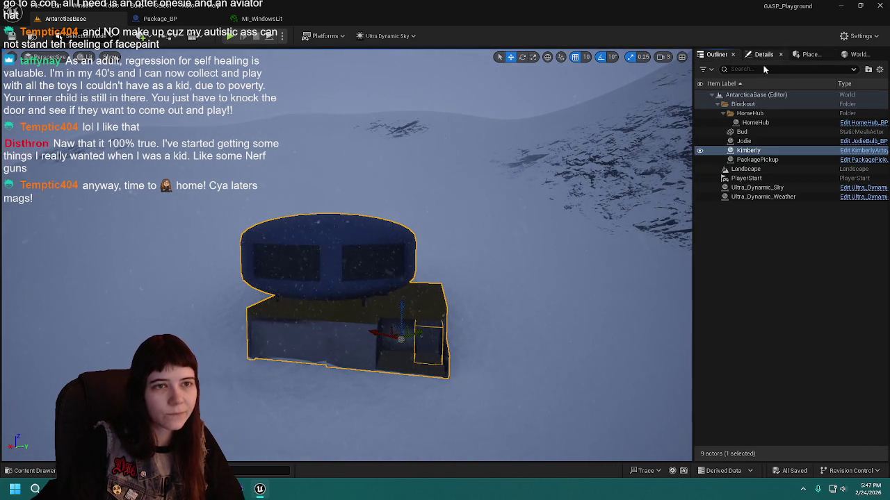
{"action": "left_click", "coordinate": [865, 158]}
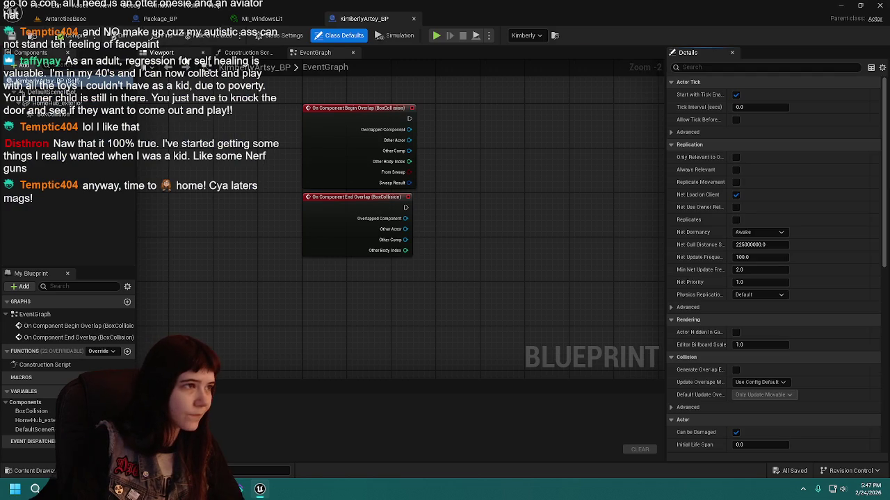
{"action": "left_click", "coordinate": [182, 55]}
{"action": "left_click", "coordinate": [403, 272]}
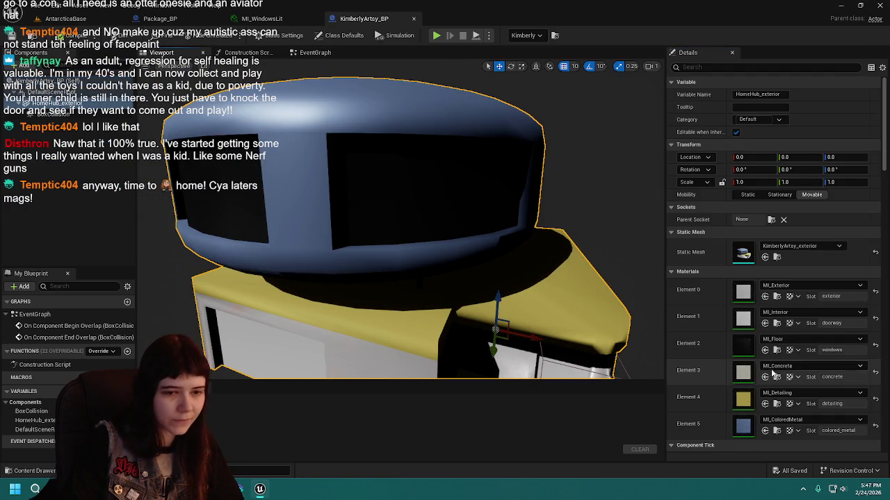
Step: Replace MI_Floor with MI_Windows on the Element 2 windows slot and return to AntarcticaBase
{"action": "scroll", "coordinate": [400, 229], "scroll_direction": "down", "scroll_amount": 6}
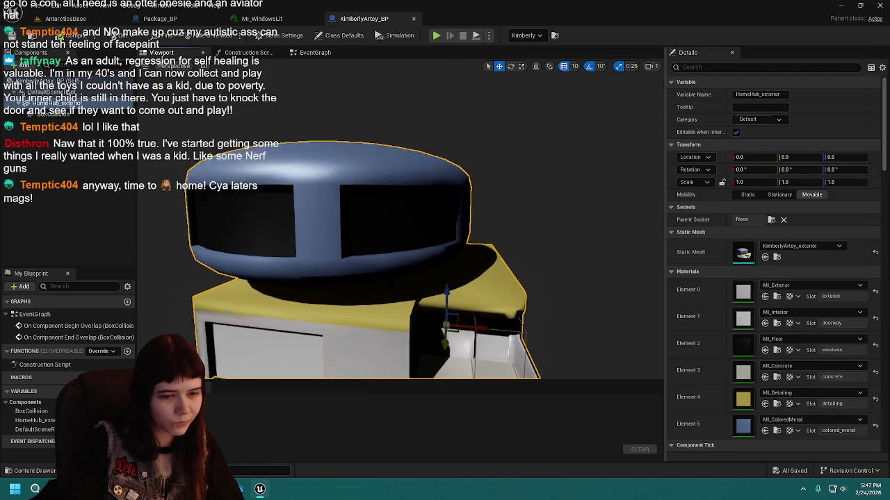
{"action": "scroll", "coordinate": [443, 258], "scroll_direction": "up", "scroll_amount": 1}
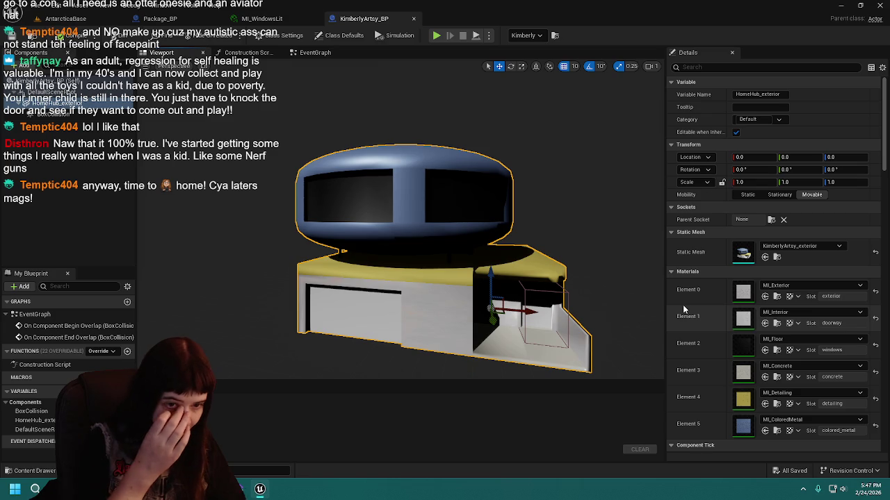
{"action": "left_click", "coordinate": [775, 350]}
{"action": "scroll", "coordinate": [705, 281], "scroll_direction": "down", "scroll_amount": 1}
{"action": "scroll", "coordinate": [705, 280], "scroll_direction": "down", "scroll_amount": 1}
{"action": "mouse_move", "coordinate": [576, 362]}
{"action": "left_mouse_down"}
{"action": "mouse_move", "coordinate": [779, 240]}
{"action": "mouse_move", "coordinate": [800, 240]}
{"action": "left_mouse_up"}
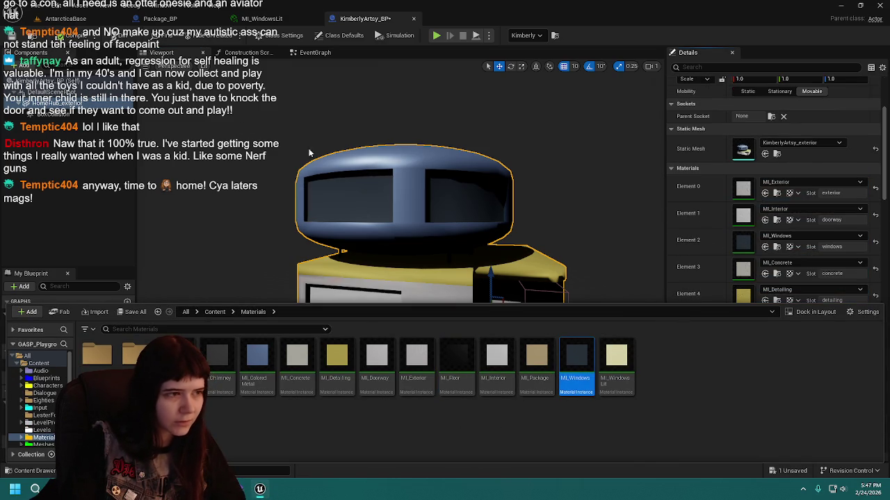
{"action": "left_click", "coordinate": [65, 18]}
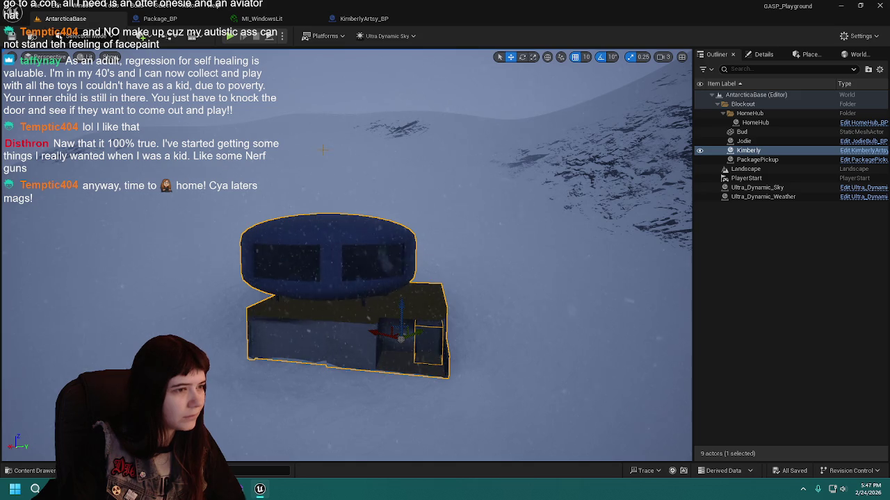
Step: Frame the tower and select its exterior mesh to list its material slots
{"action": "key", "text": "f"}
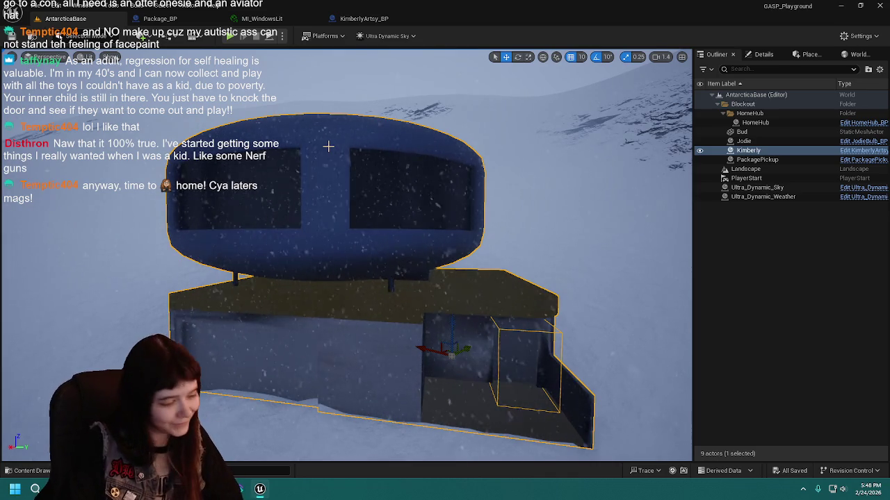
{"action": "left_click", "coordinate": [28, 471]}
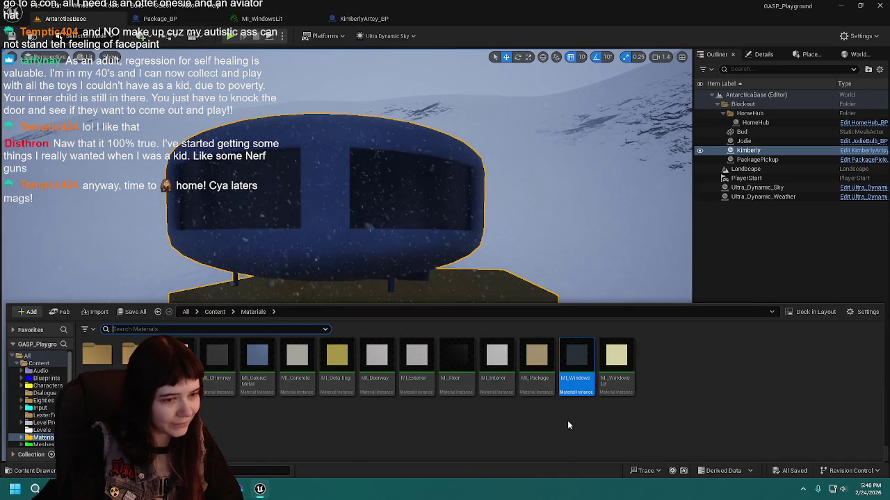
{"action": "left_click", "coordinate": [606, 370]}
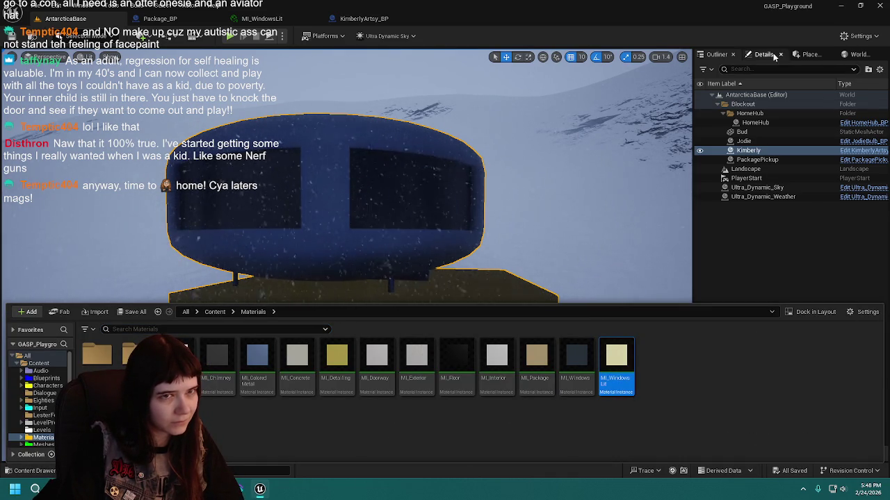
{"action": "left_click", "coordinate": [773, 55]}
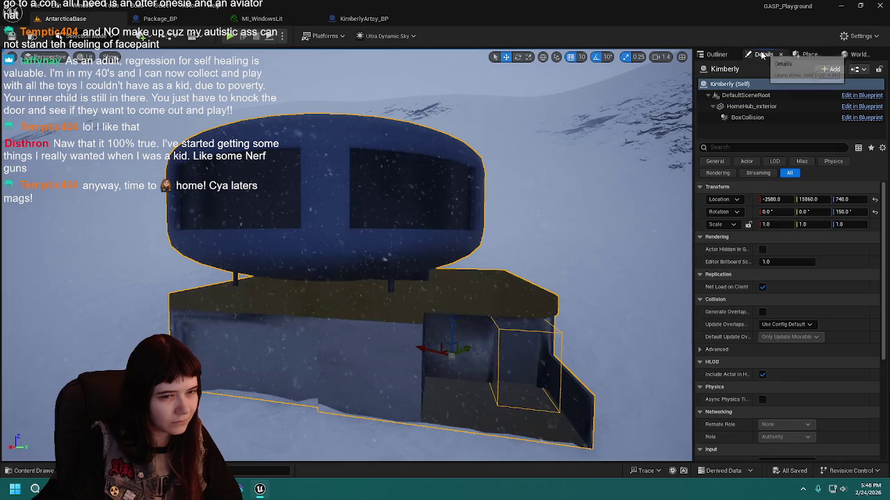
{"action": "left_click", "coordinate": [769, 105]}
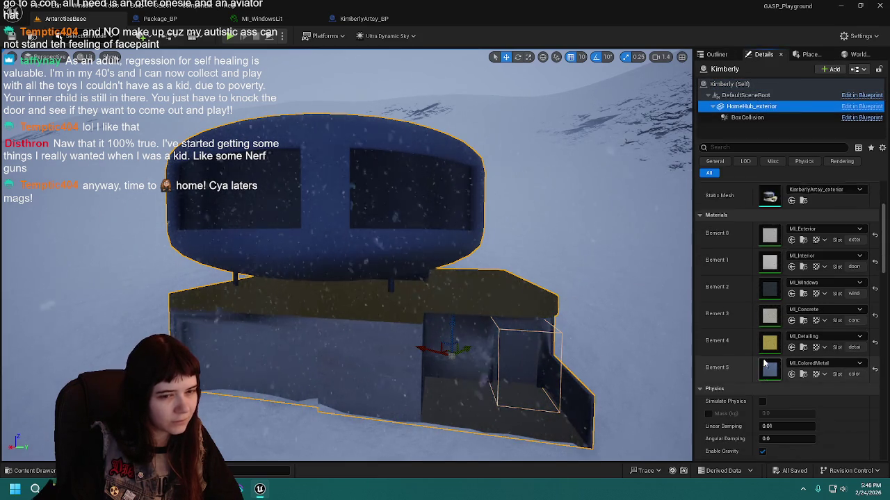
{"action": "left_click", "coordinate": [364, 18]}
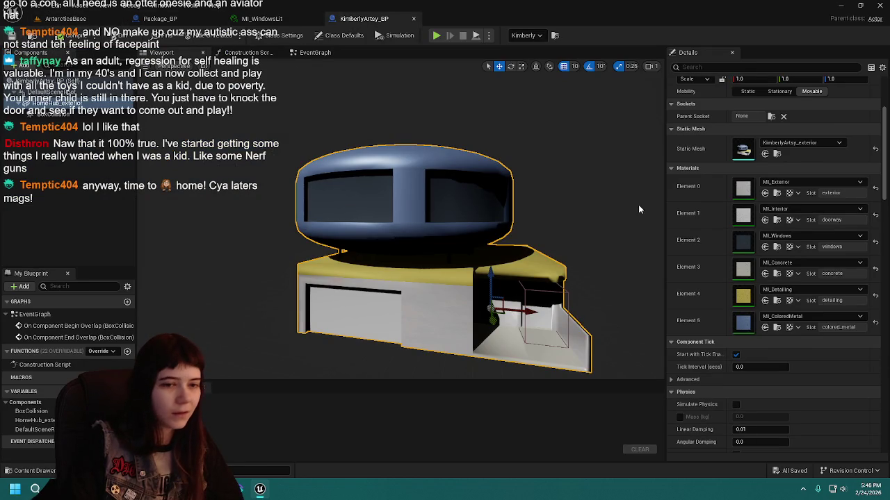
Step: Inspect MI_Detailing from the detailing slot, then save the level
{"action": "left_click", "coordinate": [777, 300]}
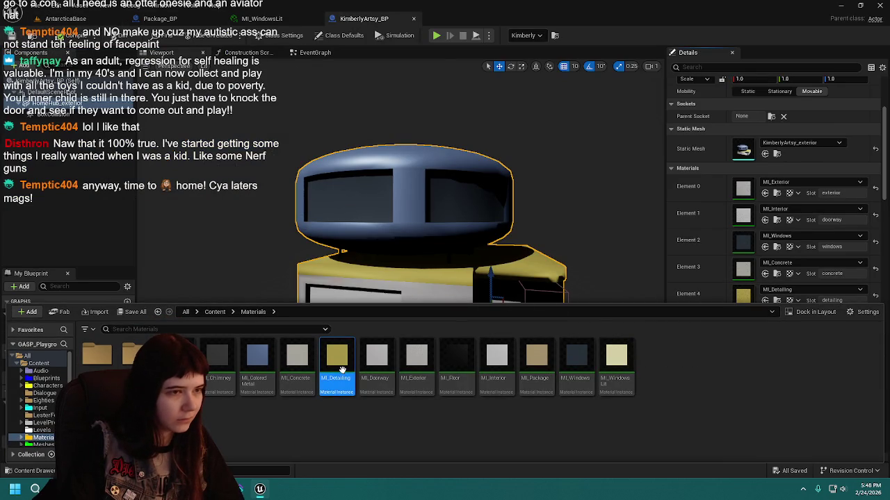
{"action": "key", "text": "Return"}
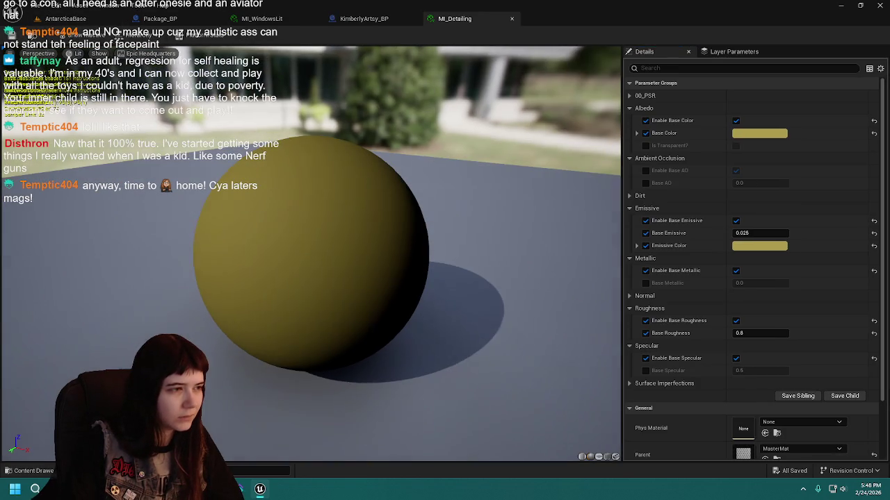
{"action": "middle_click", "coordinate": [465, 23]}
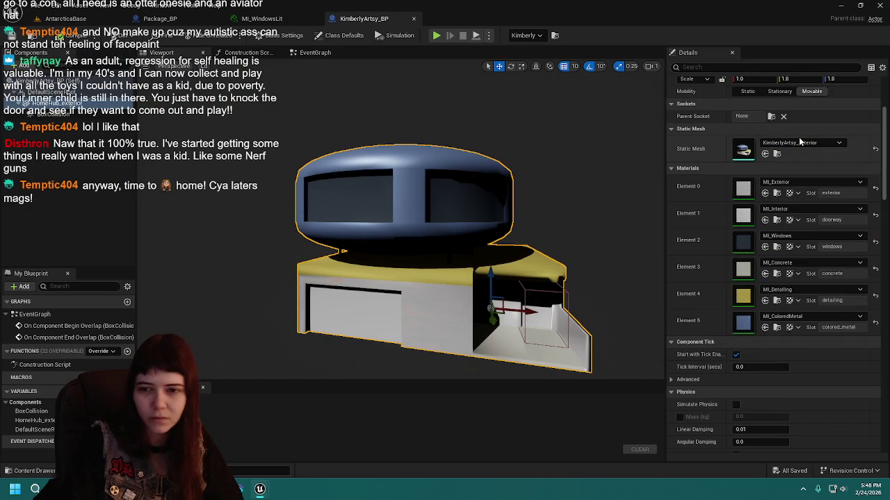
{"action": "left_click", "coordinate": [95, 21]}
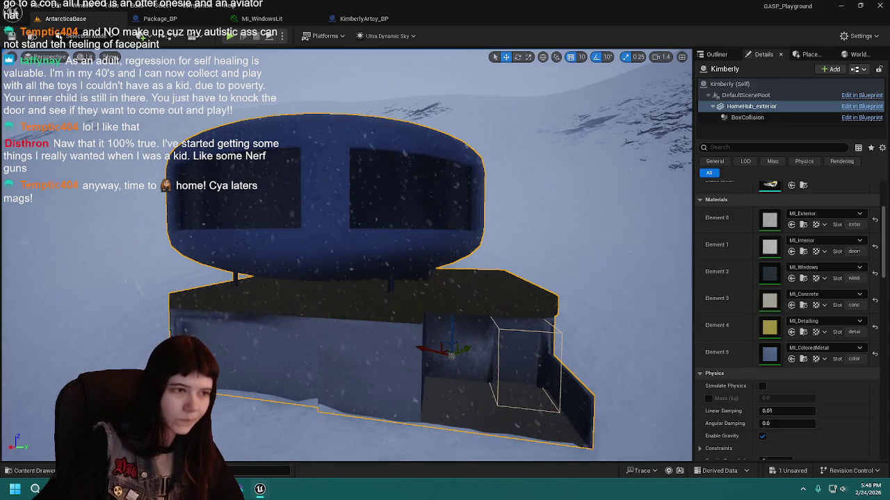
{"action": "key", "text": "ctrl+s"}
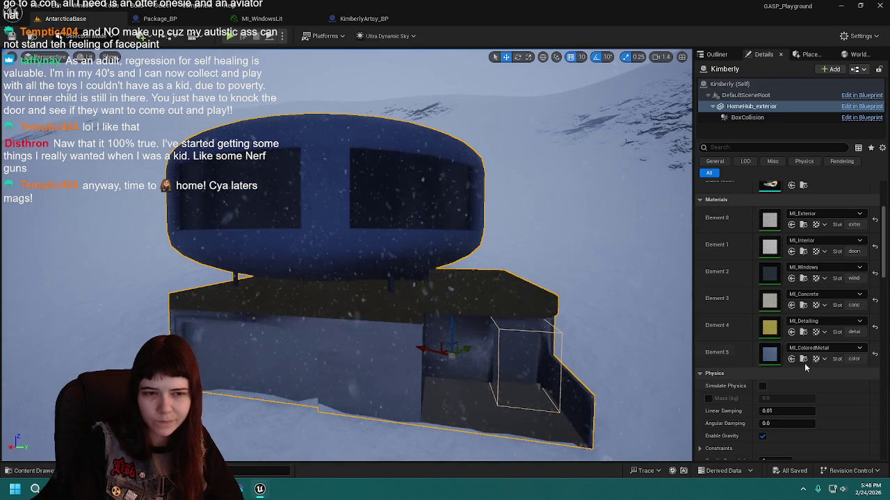
Step: Inspect MI_Concrete from the concrete slot and return to the AntarcticaBase level
{"action": "left_click", "coordinate": [803, 305]}
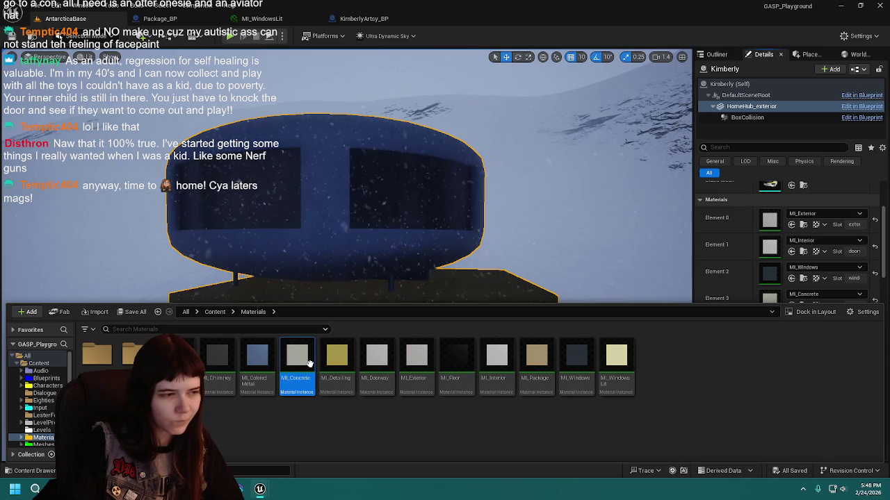
{"action": "double_click", "coordinate": [297, 358]}
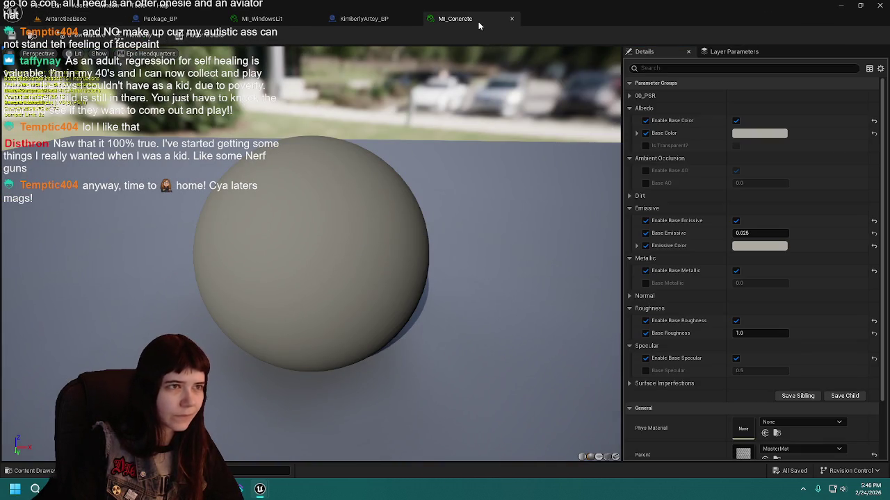
{"action": "left_click", "coordinate": [511, 19]}
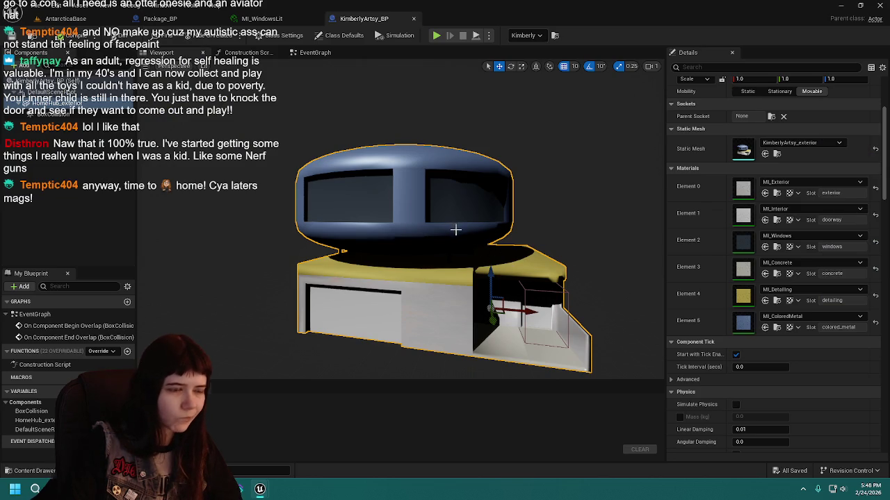
{"action": "left_click_drag", "start_coordinate": [466, 238], "coordinate": [409, 200]}
{"action": "left_click", "coordinate": [66, 19]}
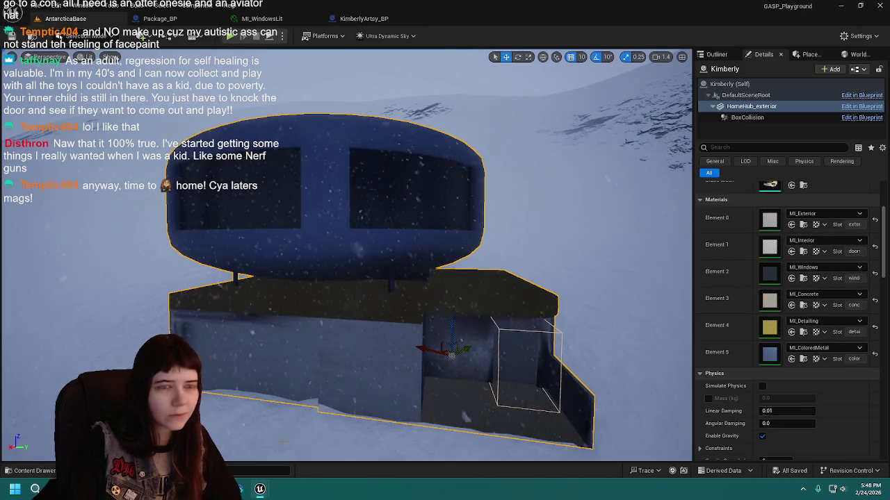
{"action": "left_click", "coordinate": [31, 471]}
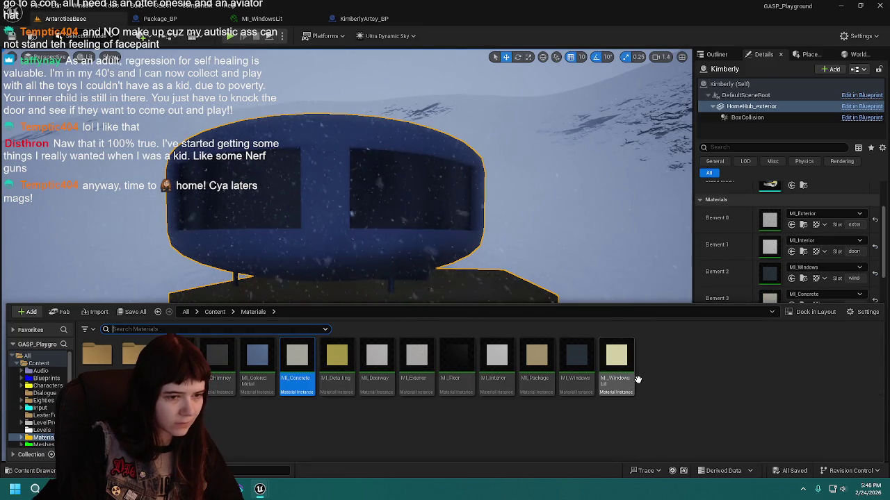
Step: Drag MI_WindowsLit onto the tower's window slot, Element 2
{"action": "scroll", "coordinate": [739, 252], "scroll_direction": "down", "scroll_amount": 3}
{"action": "scroll", "coordinate": [744, 237], "scroll_direction": "up", "scroll_amount": 1}
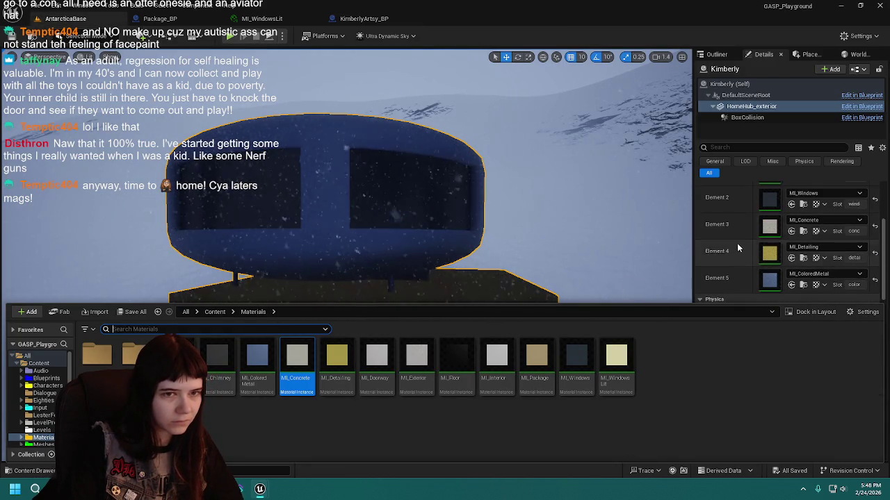
{"action": "mouse_move", "coordinate": [616, 356]}
{"action": "left_mouse_down"}
{"action": "mouse_move", "coordinate": [723, 243]}
{"action": "mouse_move", "coordinate": [771, 214]}
{"action": "left_mouse_up"}
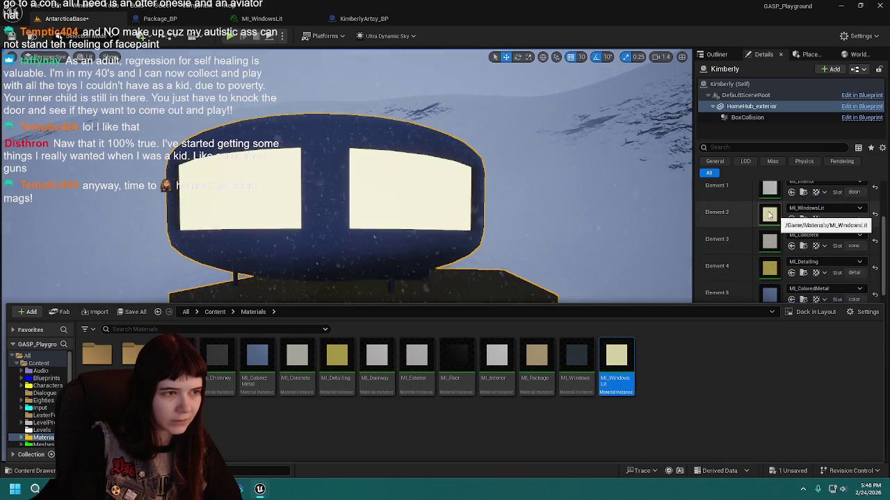
{"action": "left_click", "coordinate": [362, 18]}
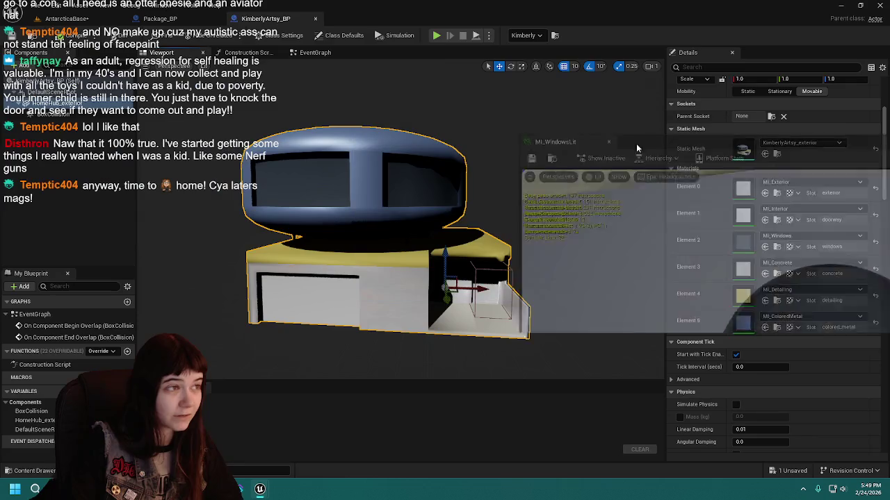
{"action": "left_click", "coordinate": [75, 18]}
Step: Reset the window slot back to its original material
{"action": "scroll", "coordinate": [347, 257], "scroll_direction": "down", "scroll_amount": 2}
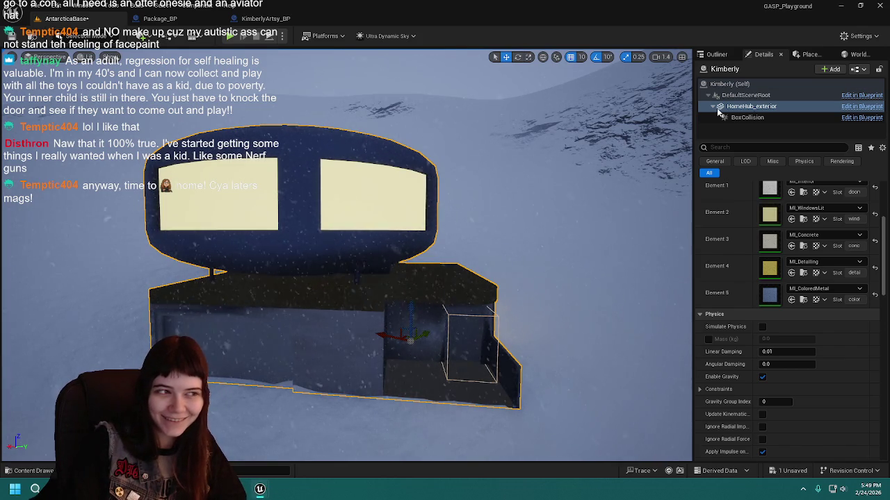
{"action": "scroll", "coordinate": [802, 246], "scroll_direction": "up", "scroll_amount": 1}
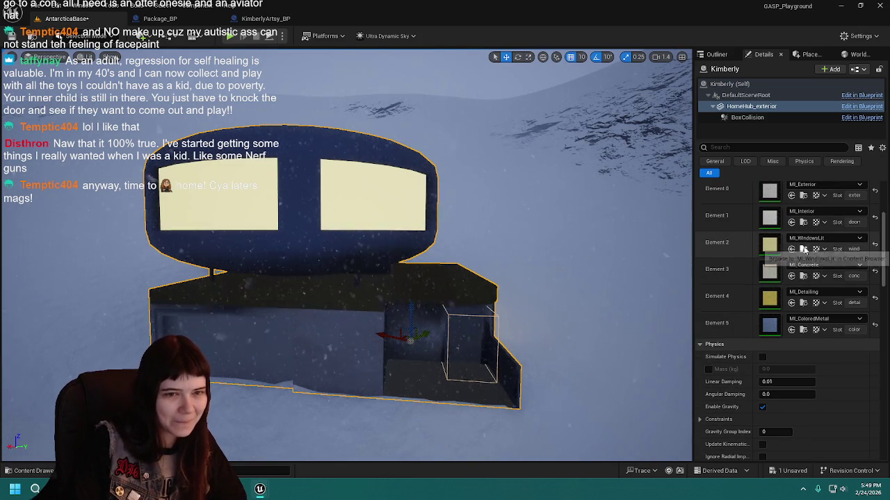
{"action": "left_click", "coordinate": [792, 249]}
{"action": "left_click", "coordinate": [799, 253]}
{"action": "key", "text": "Escape"}
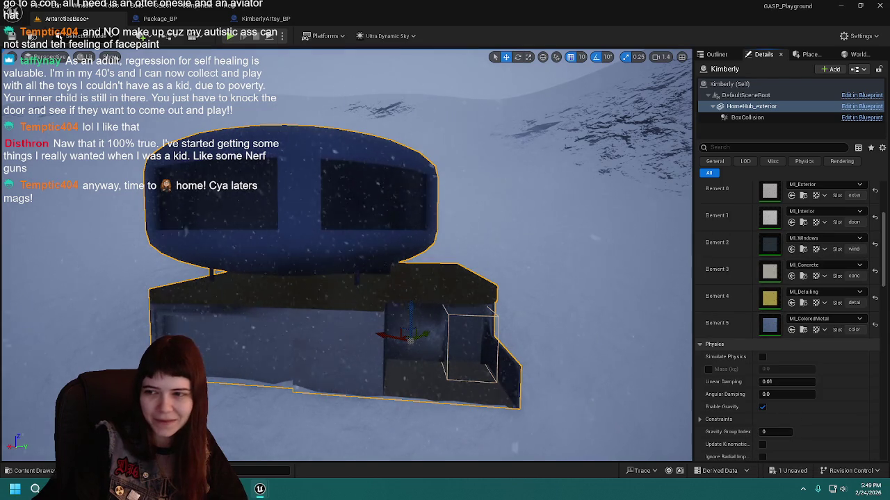
Step: Reapply MI_WindowsLit to Element 2 and pull back to see the glowing windows
{"action": "key", "text": "ctrl+space"}
{"action": "mouse_move", "coordinate": [616, 361]}
{"action": "left_mouse_down"}
{"action": "mouse_move", "coordinate": [817, 274]}
{"action": "mouse_move", "coordinate": [813, 248]}
{"action": "left_mouse_up"}
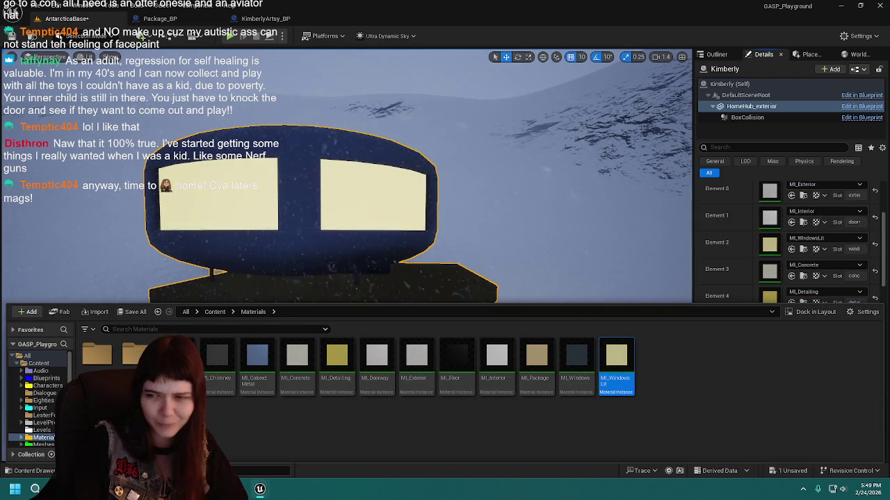
{"action": "key", "text": "ctrl+space"}
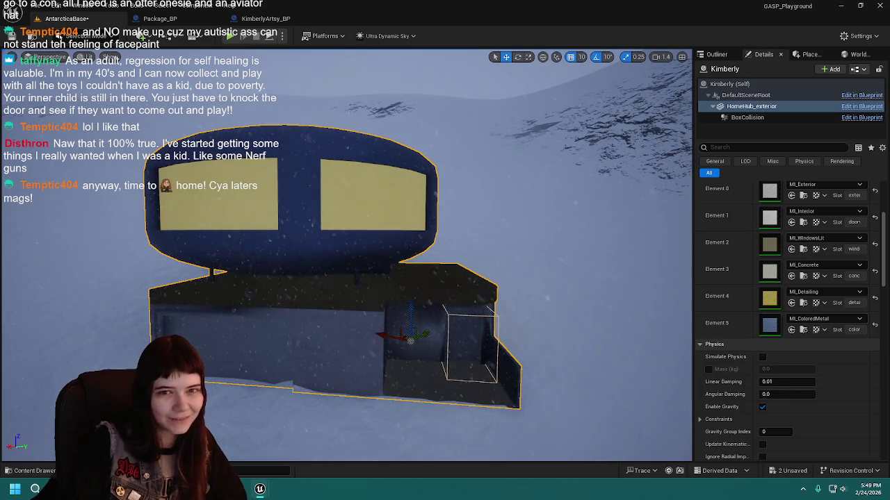
{"action": "left_click_drag", "start_coordinate": [520, 217], "coordinate": [517, 243]}
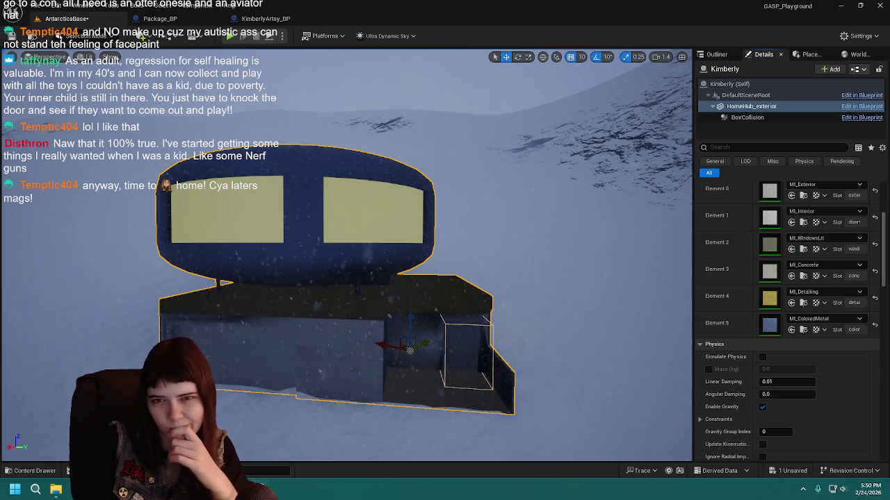
Step: Reset Element 2 to the dark MI_Windows material
{"action": "left_click", "coordinate": [875, 246]}
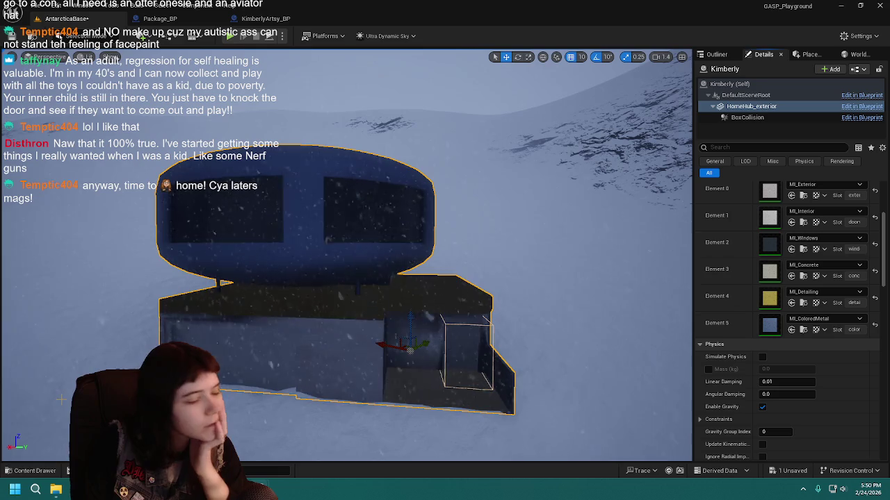
{"action": "left_click", "coordinate": [30, 470]}
Step: Open MI_ColoredMetal, MI_Detailing and MI_Concrete in docked editor tabs
{"action": "double_click", "coordinate": [257, 358]}
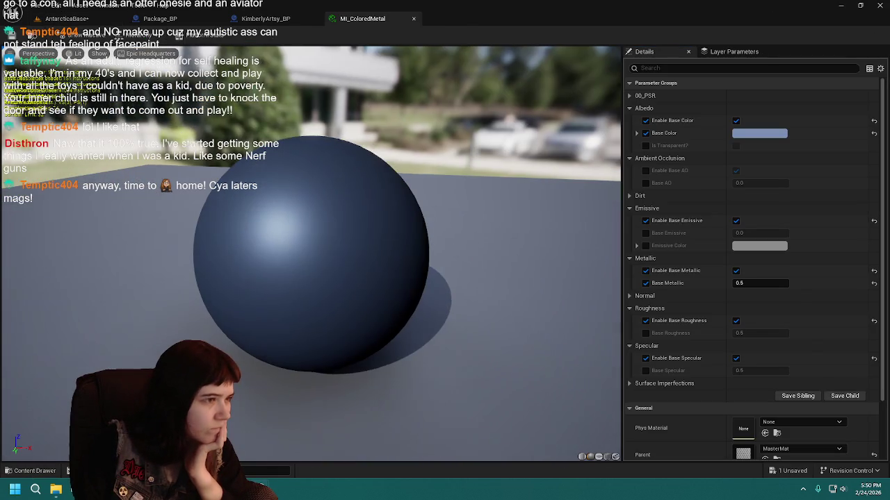
{"action": "left_click", "coordinate": [413, 19]}
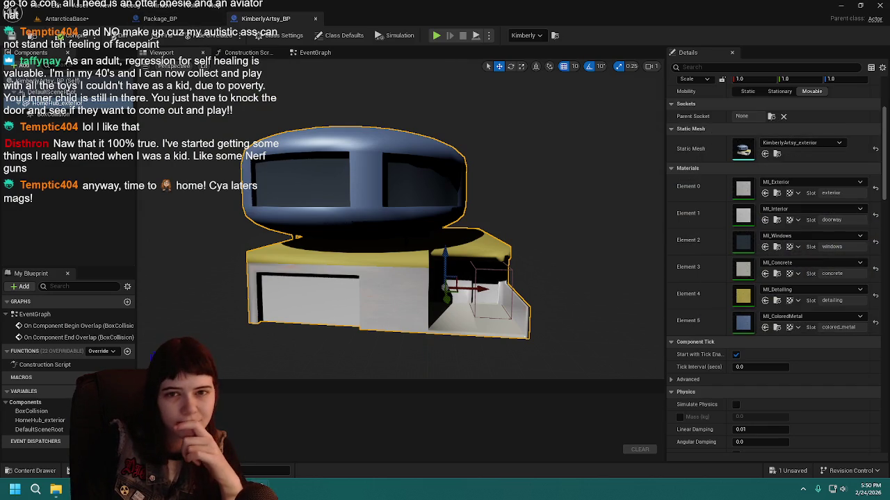
{"action": "double_click", "coordinate": [743, 296]}
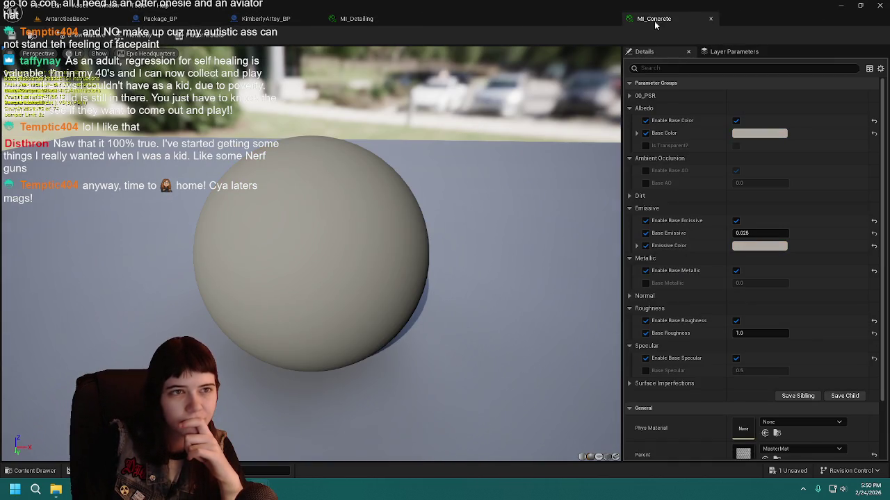
{"action": "left_click_drag", "start_coordinate": [654, 26], "coordinate": [455, 19]}
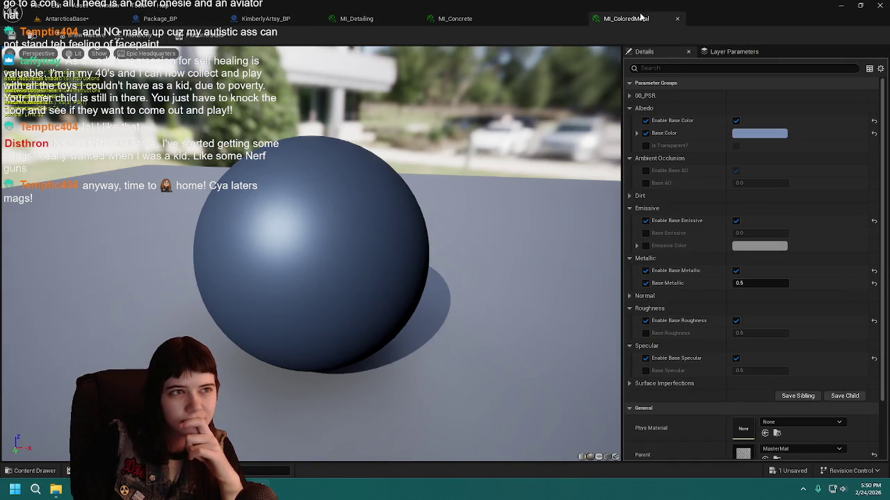
Step: Return to the AntarcticaBase level and save the pending change
{"action": "left_click", "coordinate": [77, 21]}
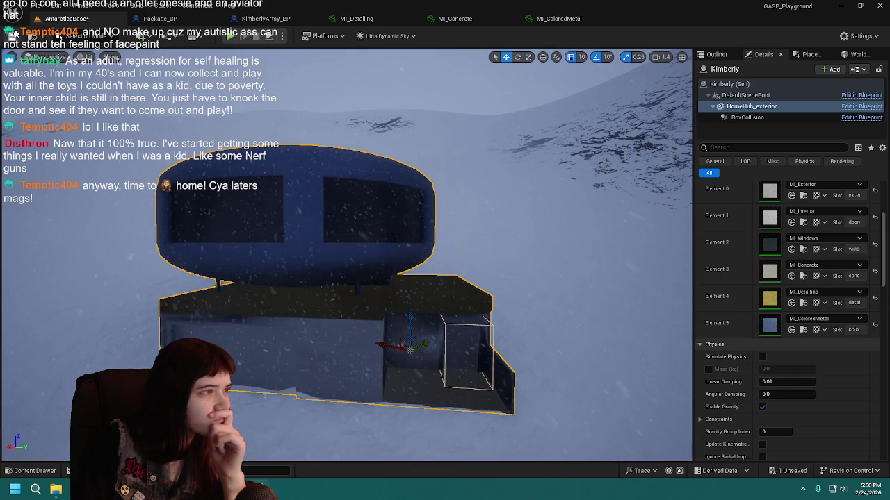
{"action": "key", "text": "ctrl+s"}
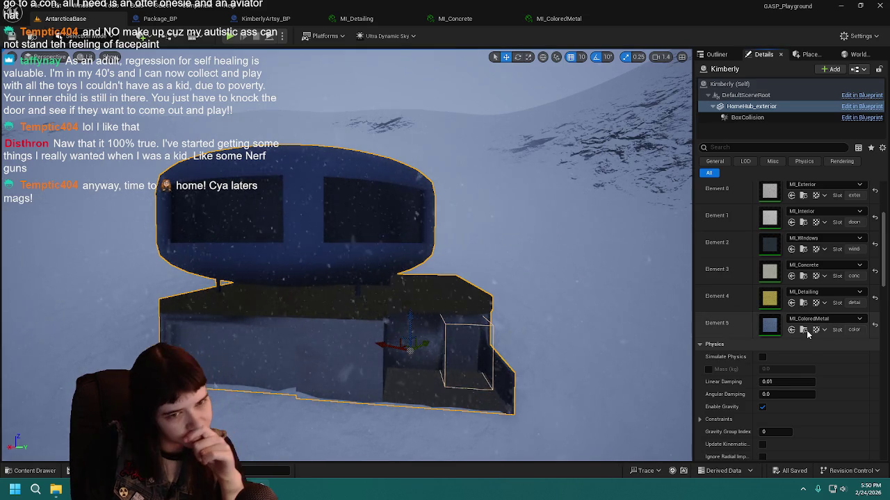
{"action": "scroll", "coordinate": [750, 327], "scroll_direction": "up", "scroll_amount": 5}
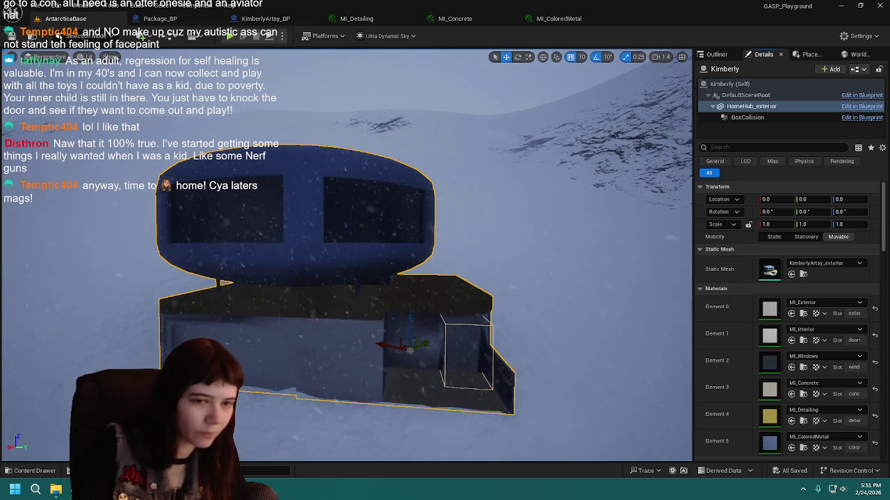
{"action": "left_click_drag", "start_coordinate": [556, 237], "coordinate": [556, 209]}
Step: Fly the camera around the tower and across the snowy terrain
{"action": "scroll", "coordinate": [348, 278], "scroll_direction": "up", "scroll_amount": 2}
{"action": "key", "text": "w"}
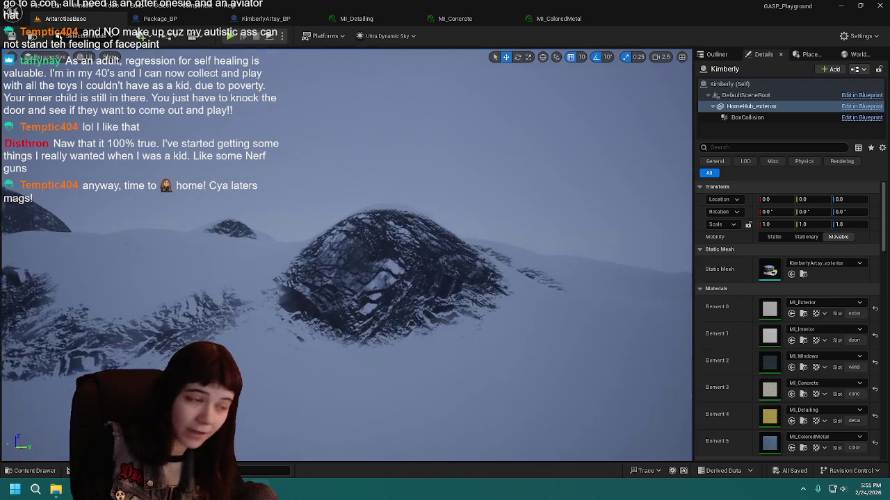
{"action": "key", "text": "w"}
{"action": "key", "text": "w"}
{"action": "key", "text": "s"}
{"action": "scroll", "coordinate": [347, 278], "scroll_direction": "down", "scroll_amount": 2}
{"action": "key", "text": "d"}
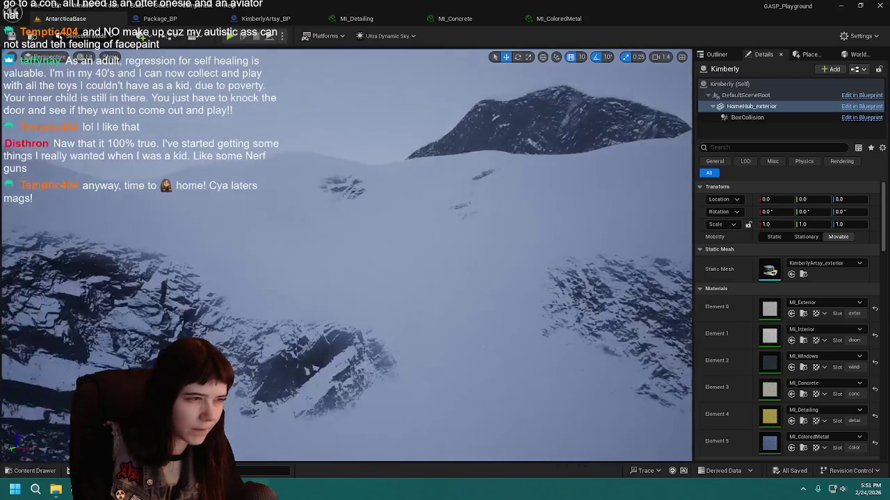
{"action": "scroll", "coordinate": [428, 442], "scroll_direction": "up", "scroll_amount": 2}
{"action": "key", "text": "a"}
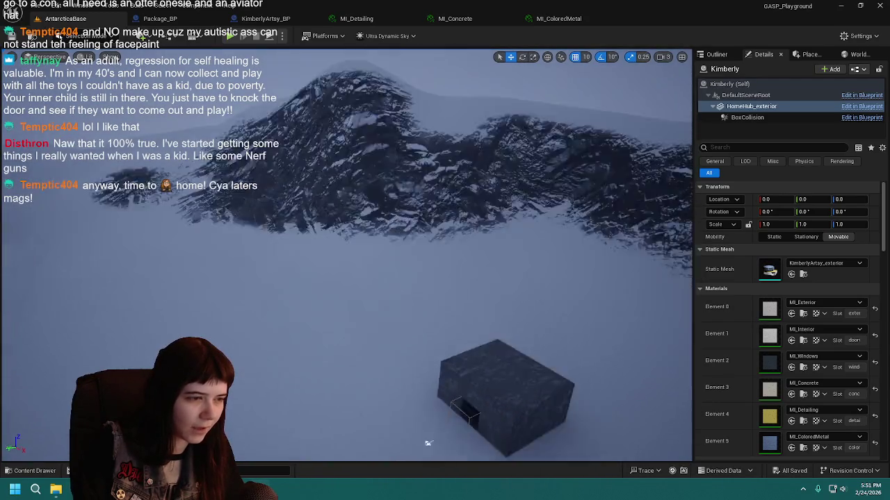
Step: Fly toward the dark box, save the level, and show the Outliner's actor list
{"action": "mouse_move", "coordinate": [428, 443]}
{"action": "left_mouse_down"}
{"action": "mouse_move", "coordinate": [405, 303]}
{"action": "mouse_move", "coordinate": [508, 331]}
{"action": "left_mouse_up"}
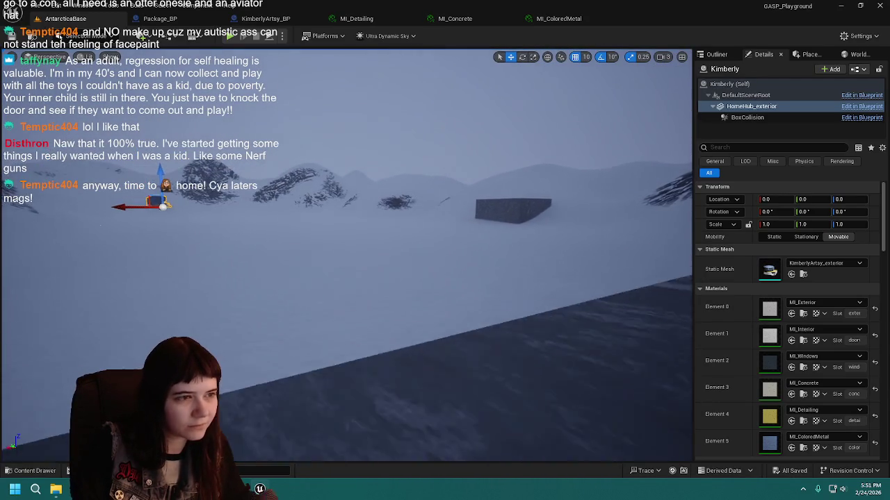
{"action": "key", "text": "w"}
{"action": "key", "text": "ctrl+s"}
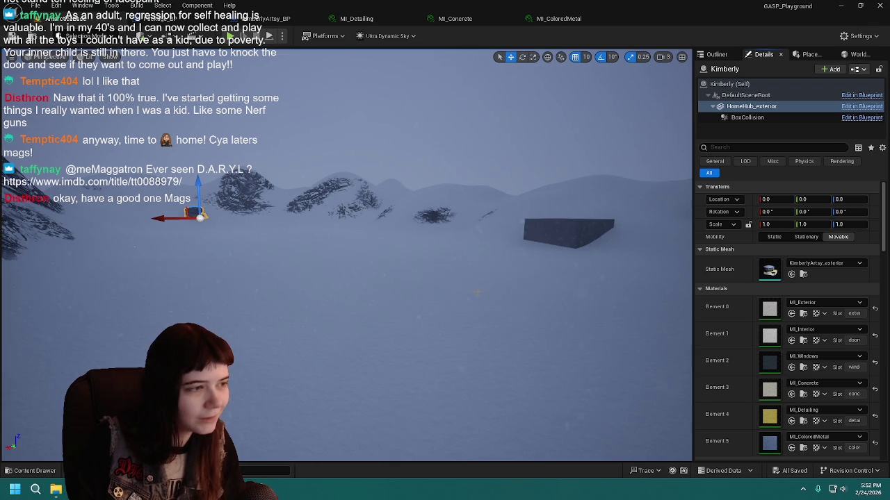
{"action": "left_click", "coordinate": [716, 54]}
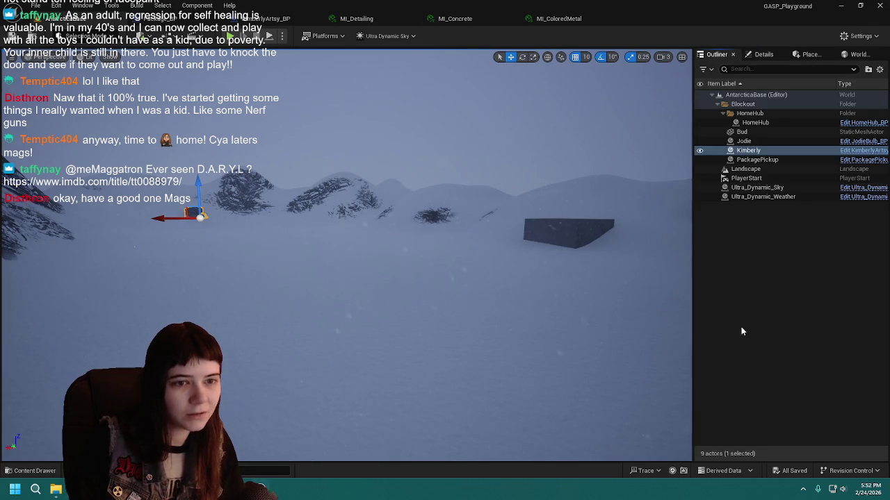
Step: Deselect the building, fly toward the rocky mountains, and save the AntarcticaBase level
{"action": "left_click", "coordinate": [734, 304]}
{"action": "key", "text": "w"}
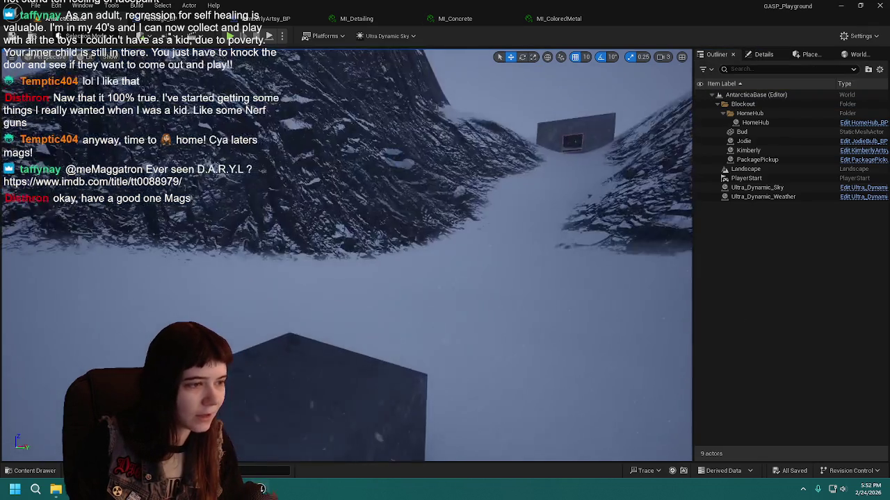
{"action": "key", "text": "w"}
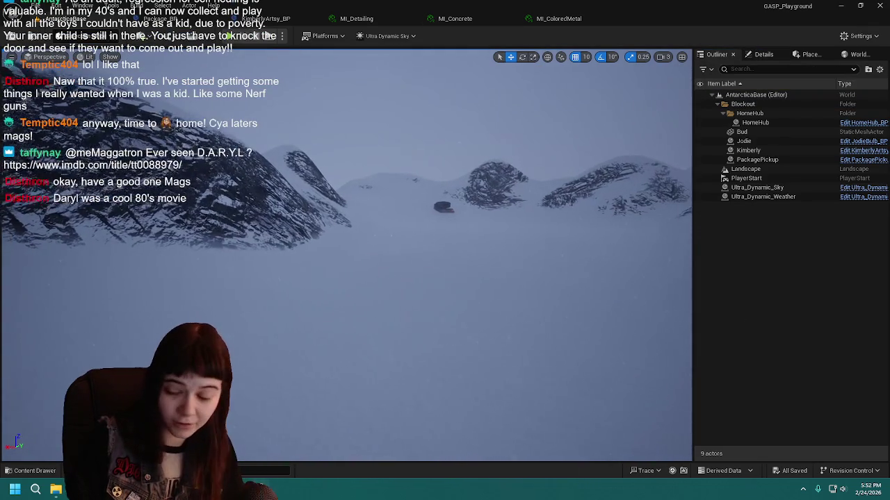
{"action": "key", "text": "ctrl+s"}
{"action": "key", "text": "ctrl+s"}
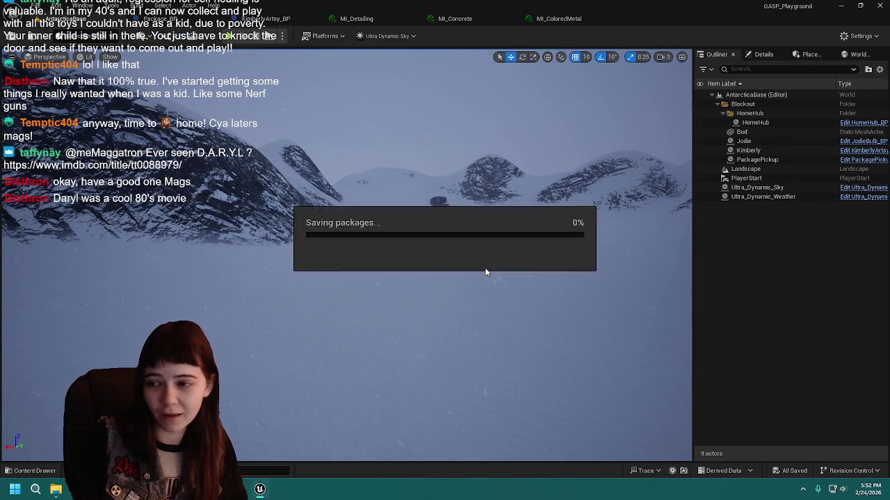